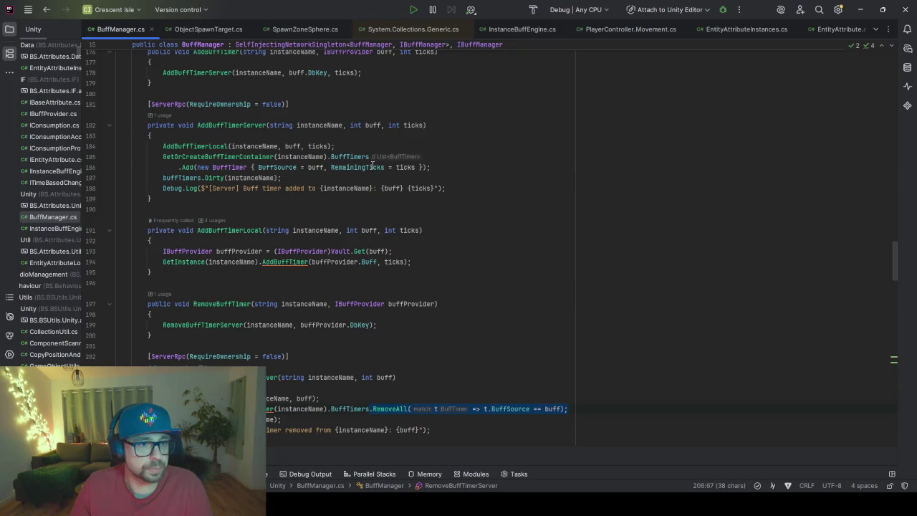
# Step: Add a RemoveAll line for the buff's existing timers before the Add call
pyautogui.write('.RemoveAll(t => t.BuffSource == buff);')
pyautogui.moveTo(331, 157); pyautogui.dragTo(163, 157)
pyautogui.hotkey('ctrl', 'c')
pyautogui.click(182, 167)
pyautogui.hotkey('ctrl', 'v')
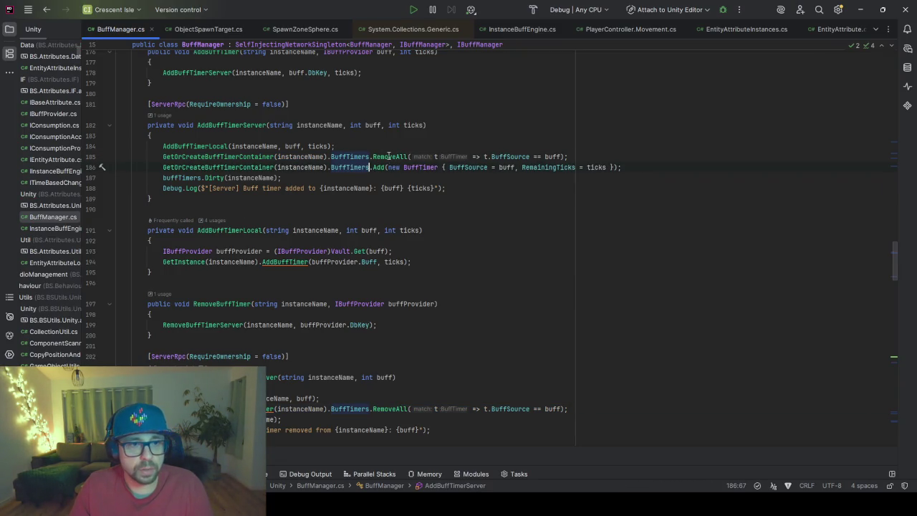
pyautogui.click(491, 156)
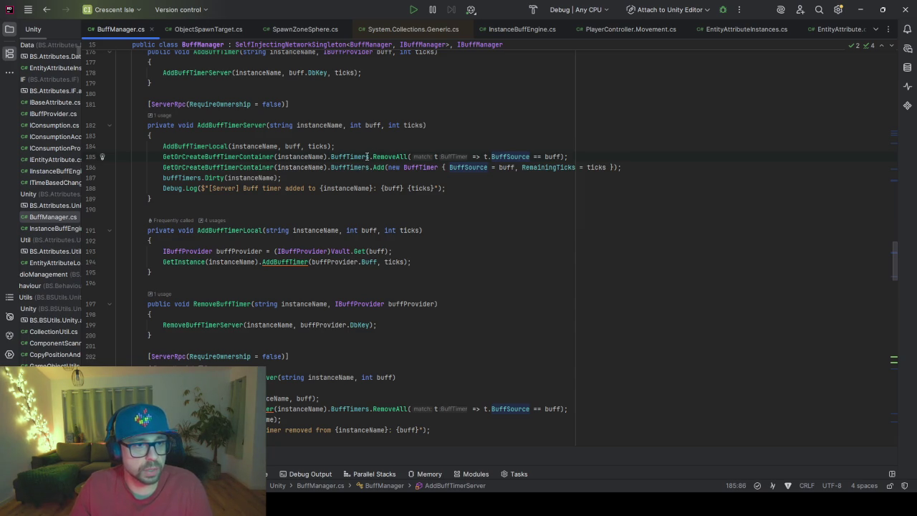
# Step: Introduce a local 'timers' variable for the BuffTimers container, replacing both occurrences
pyautogui.moveTo(369, 157); pyautogui.dragTo(163, 156)
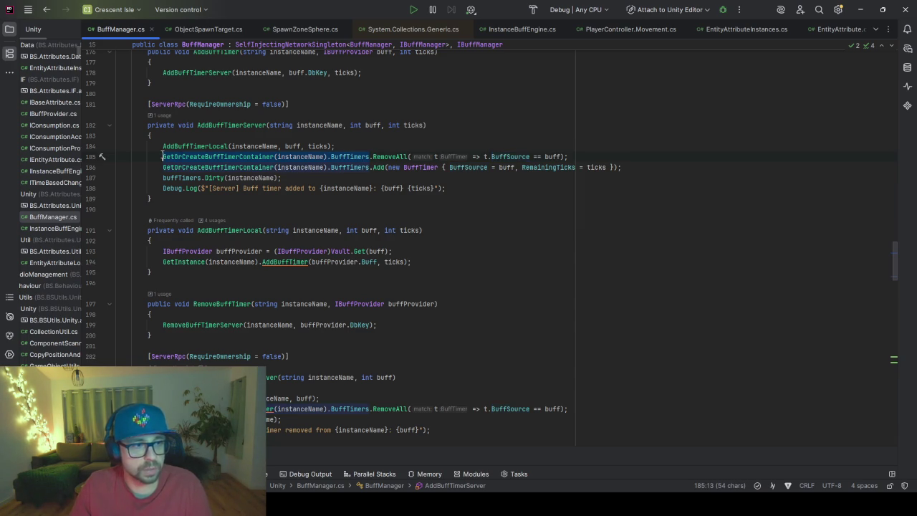
pyautogui.hotkey('alt', 'Return')
pyautogui.press('Return')
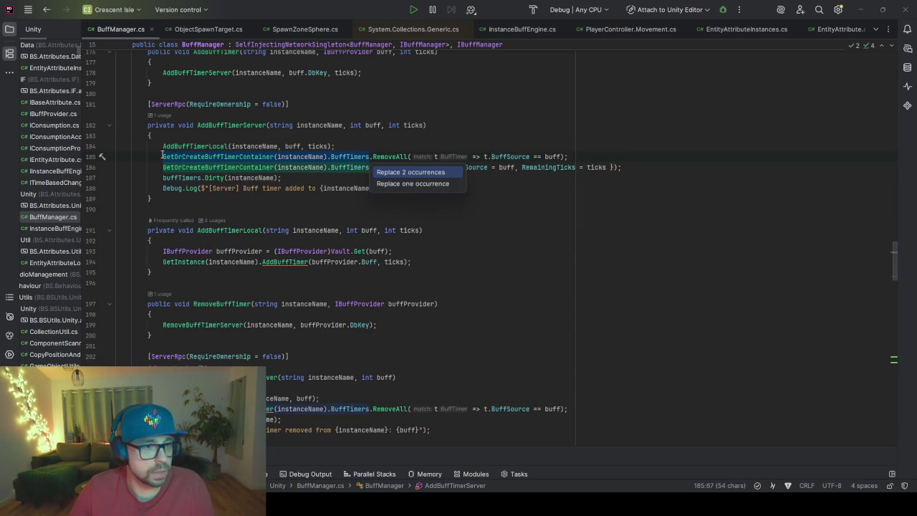
pyautogui.press('Return')
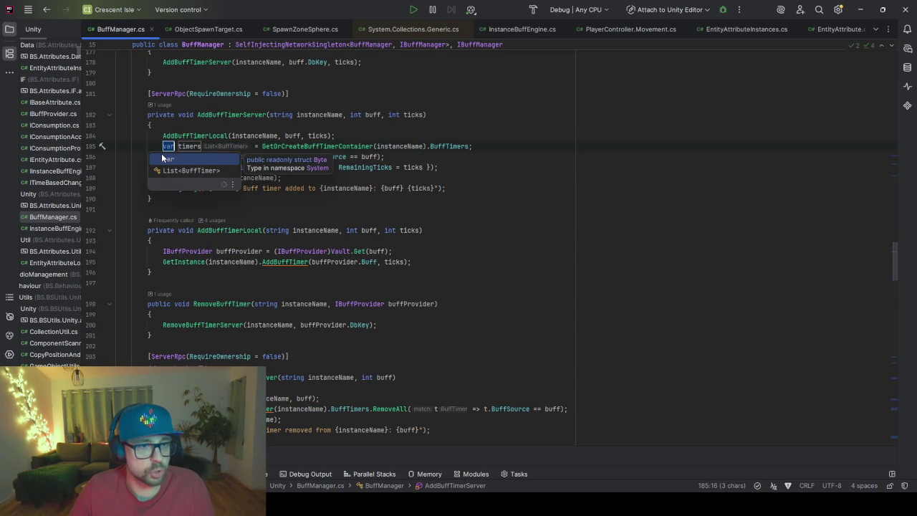
pyautogui.press('Return')
pyautogui.press('Return')
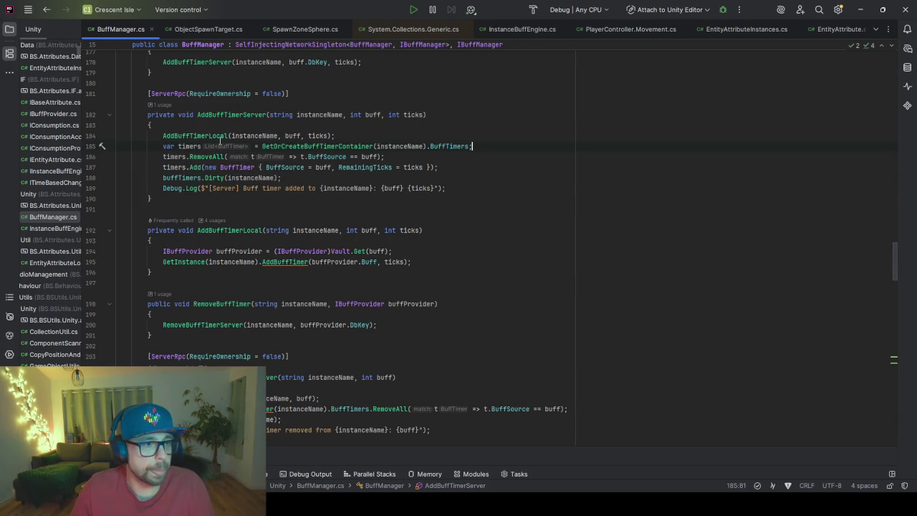
pyautogui.click(170, 179)
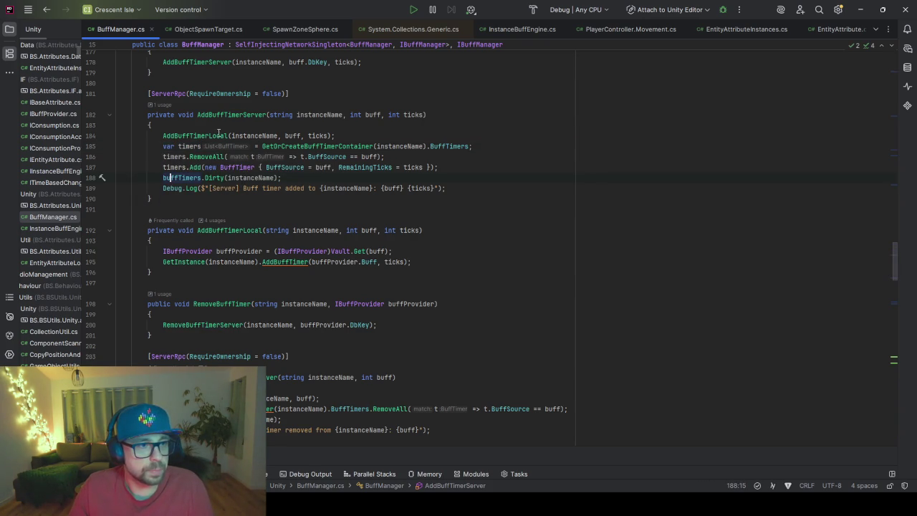
pyautogui.click(205, 136)
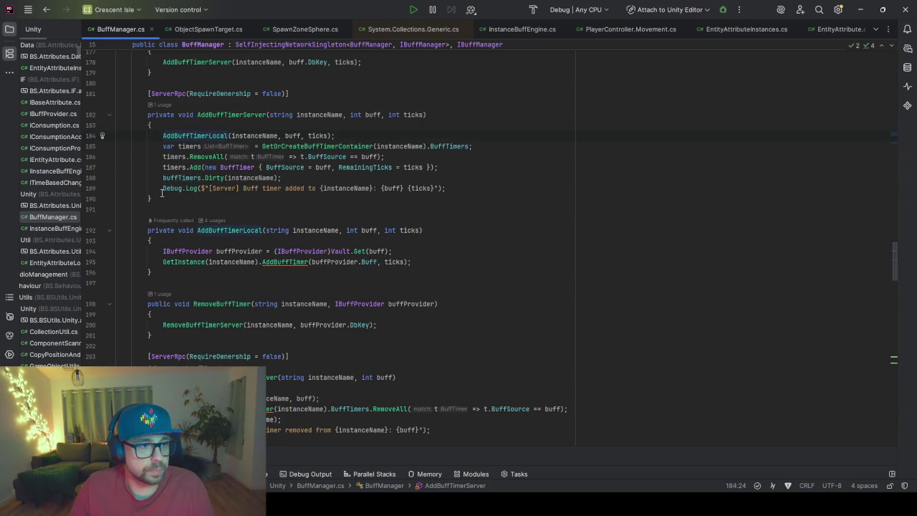
pyautogui.scroll(8, 158, 169)
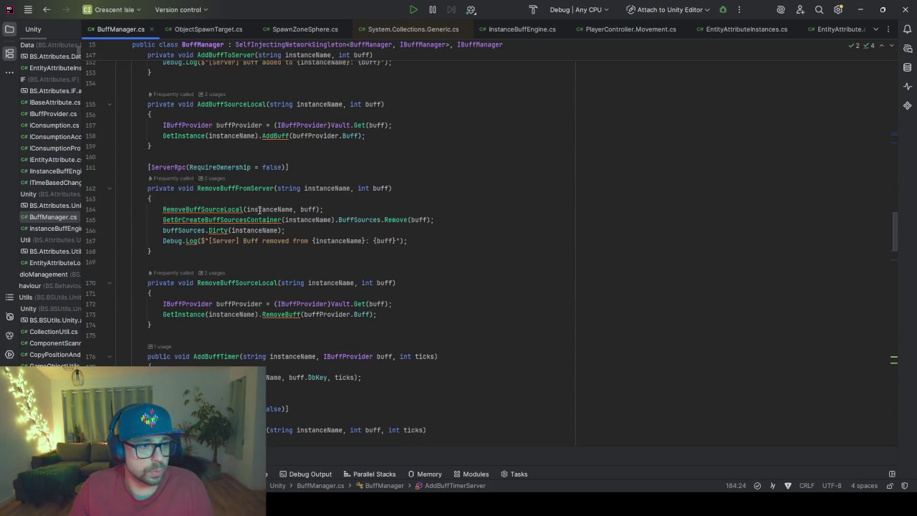
# Step: Introduce a local 'sources' variable for the BuffSources container, replacing both occurrences
pyautogui.scroll(2, 273, 214)
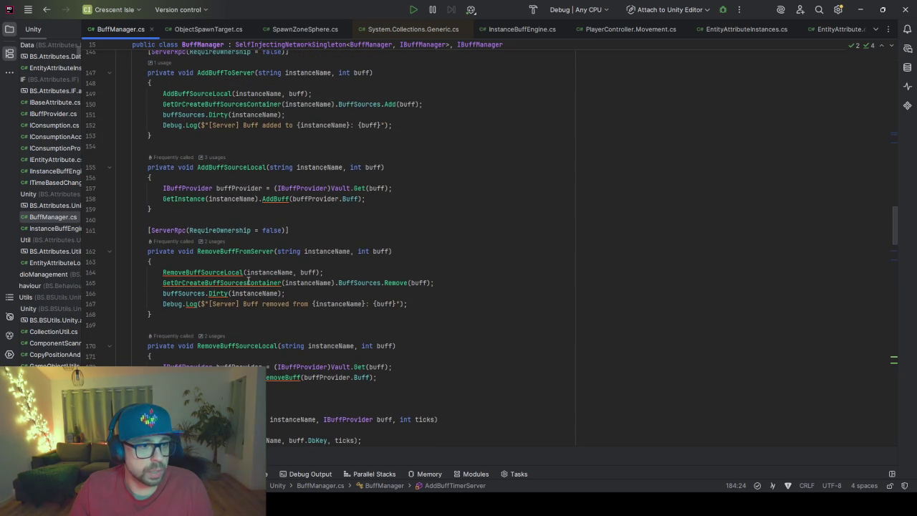
pyautogui.scroll(1, 312, 159)
pyautogui.click(354, 135)
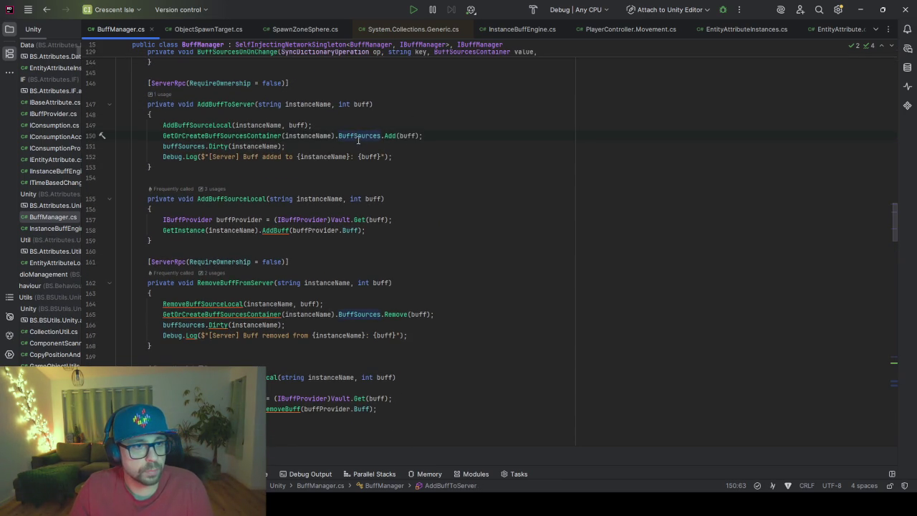
pyautogui.moveTo(353, 136)
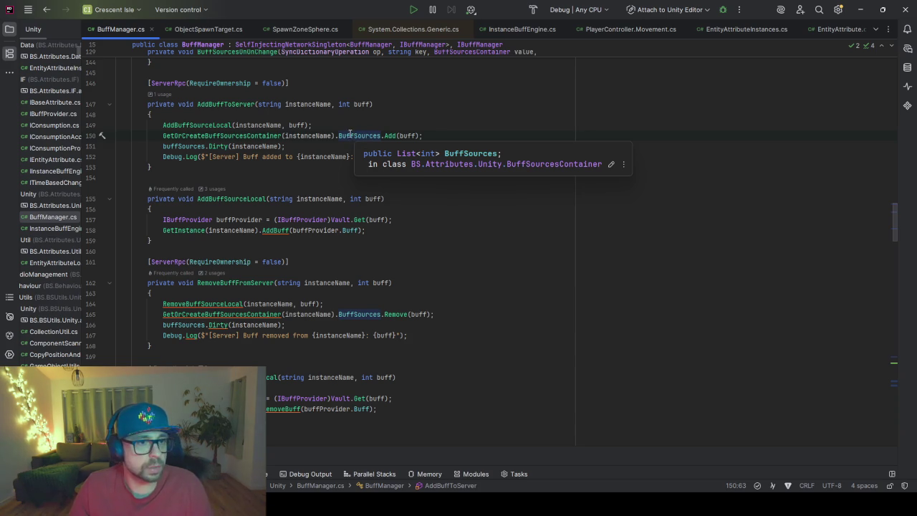
pyautogui.moveTo(381, 136); pyautogui.dragTo(165, 133)
pyautogui.click(327, 129)
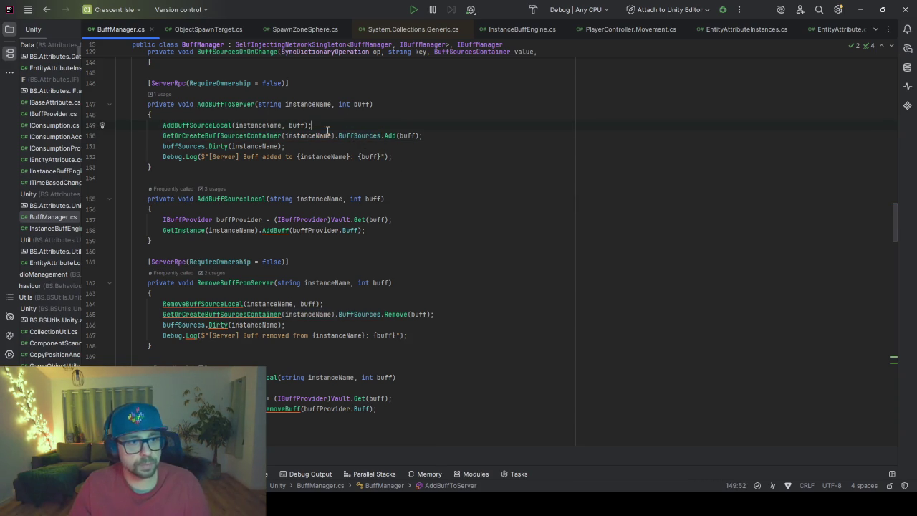
pyautogui.press('Return')
pyautogui.hotkey('ctrl', 'v')
pyautogui.write(';')
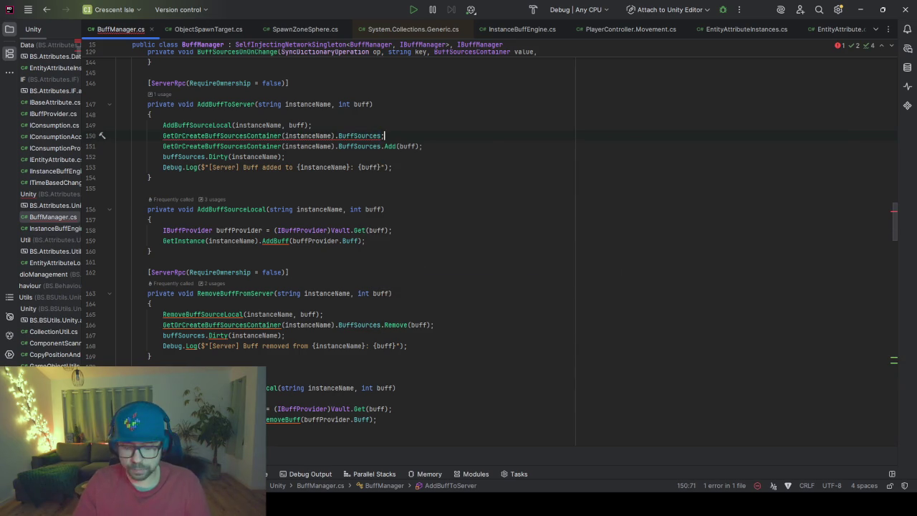
pyautogui.hotkey('alt', 'Return')
pyautogui.press('Return')
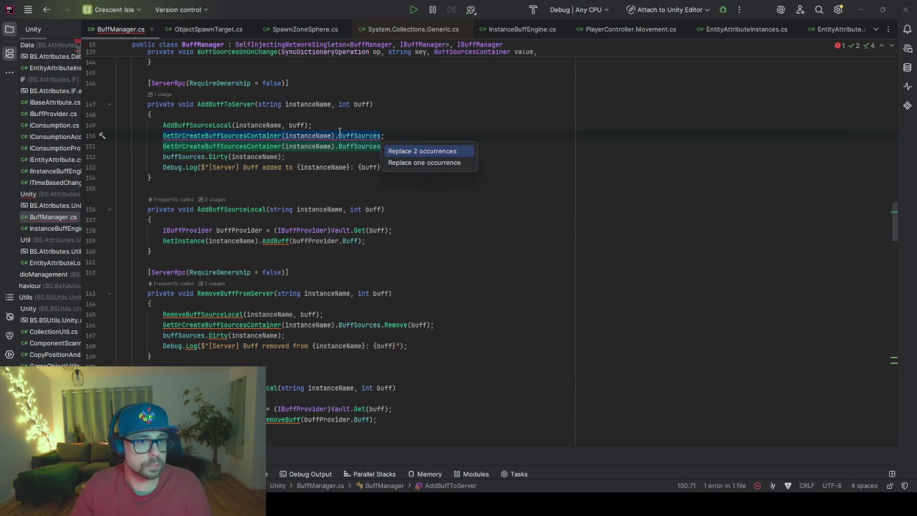
pyautogui.press('Return')
pyautogui.press('Return')
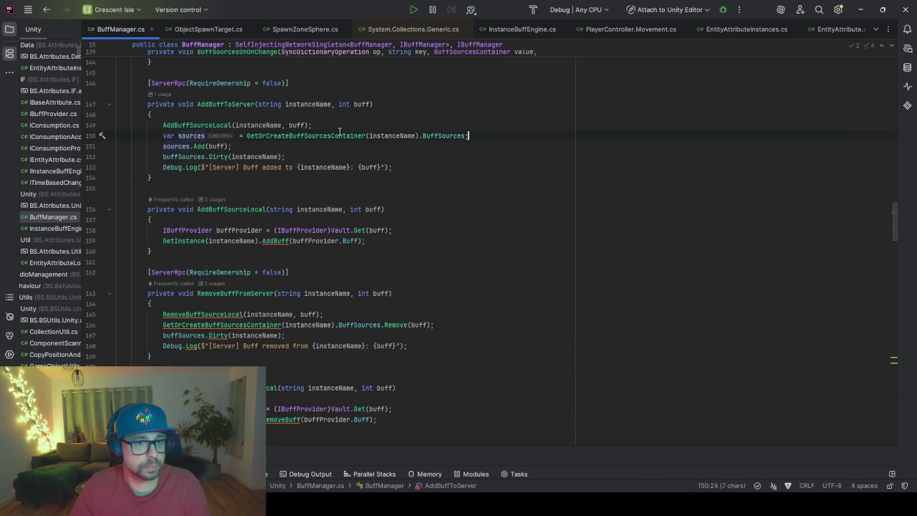
pyautogui.press('Return')
# Step: Wrap sources.Add(buff) in an if (sources.Contains(buff)) block
pyautogui.write('if(s')
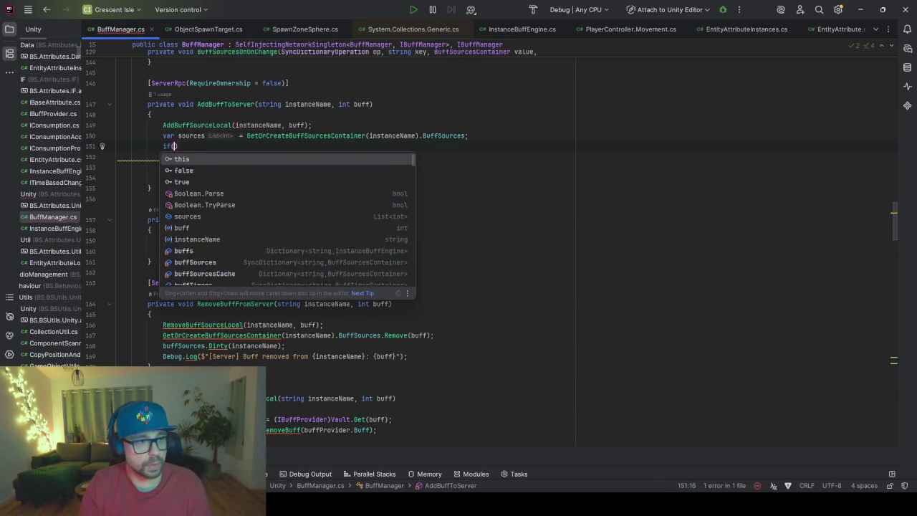
pyautogui.press('Return')
pyautogui.write('.Contains')
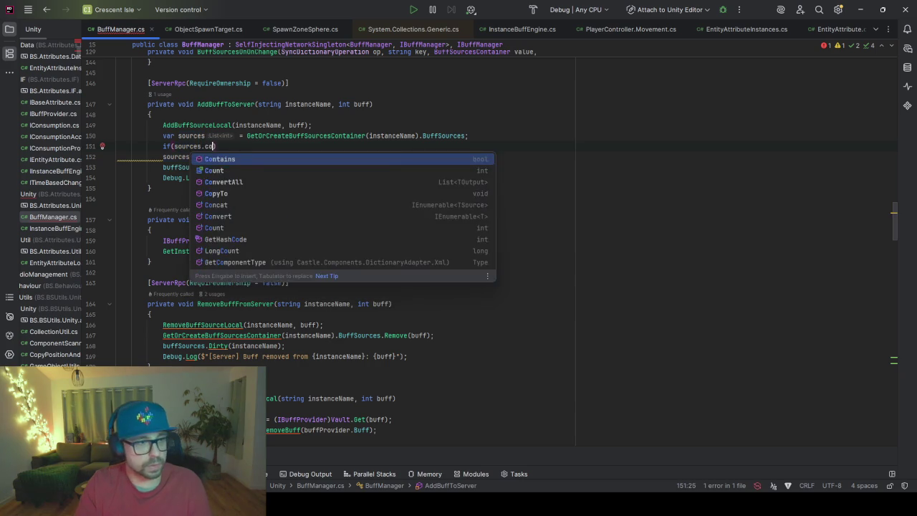
pyautogui.write('(')
pyautogui.write('buff))')
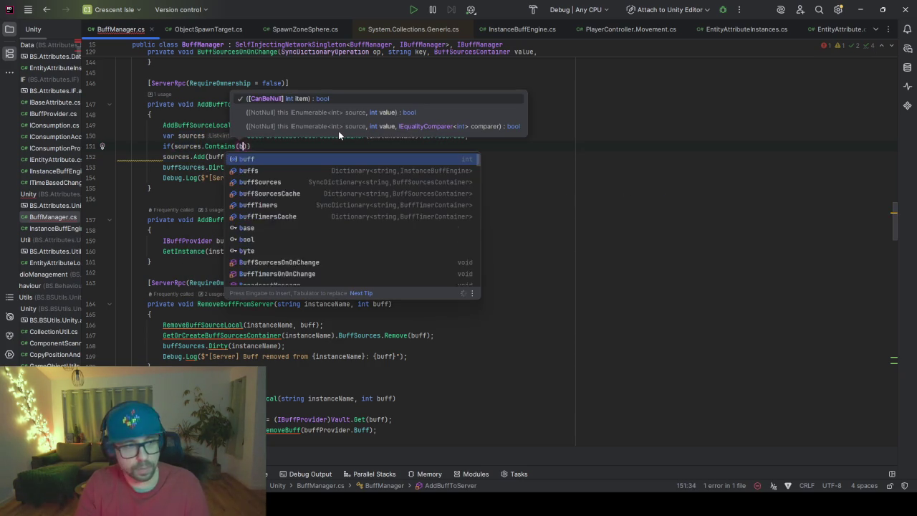
pyautogui.hotkey('ctrl', 'shift', 'Return')
pyautogui.press('Down')
pyautogui.press('Down')
pyautogui.hotkey('alt', 'shift', 'Up')
pyautogui.hotkey('alt', 'shift', 'Up')
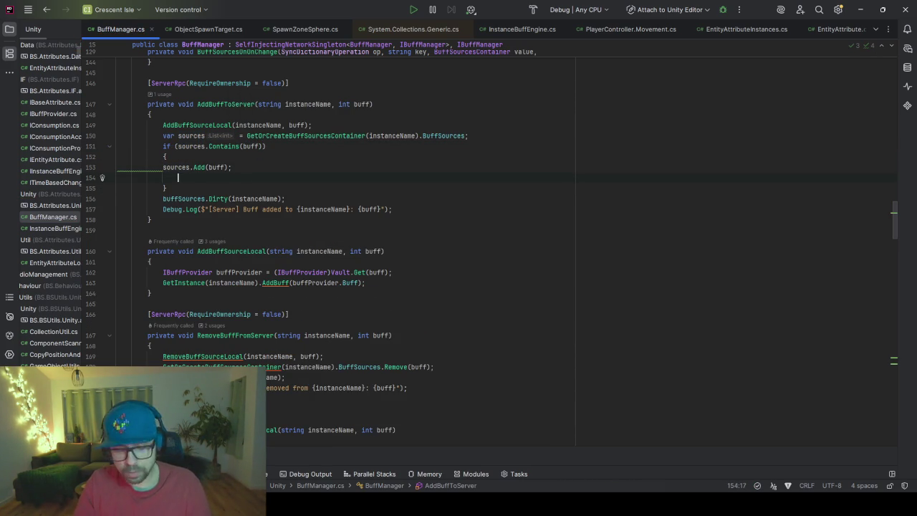
pyautogui.press('BackSpace')
pyautogui.press('Home')
pyautogui.press('Tab')
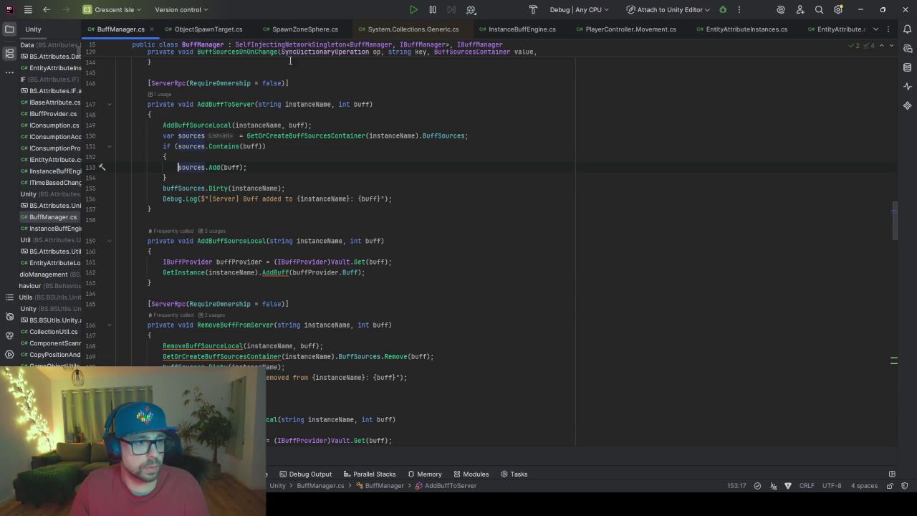
pyautogui.click(179, 146)
# Step: Negate the condition and move the Dirty, Debug.Log and AddBuffSourceLocal lines into the if block
pyautogui.write('!')
pyautogui.press('End')
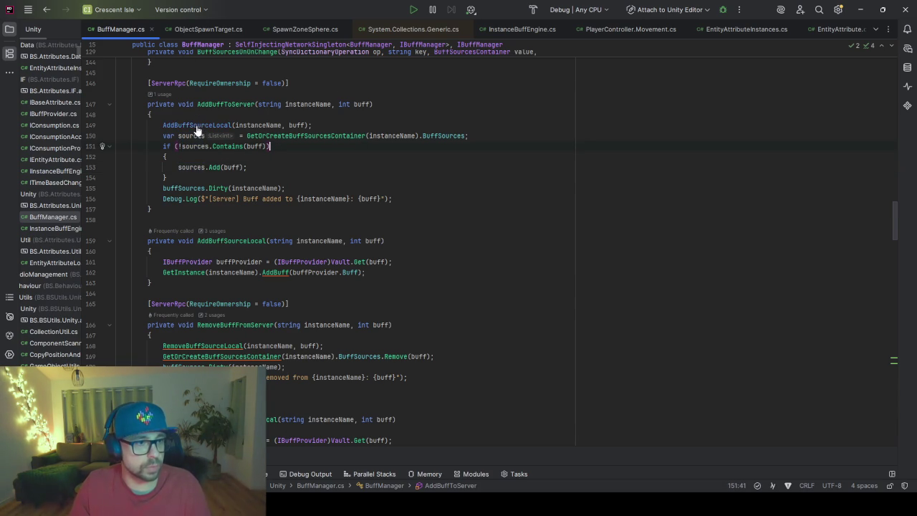
pyautogui.click(303, 190)
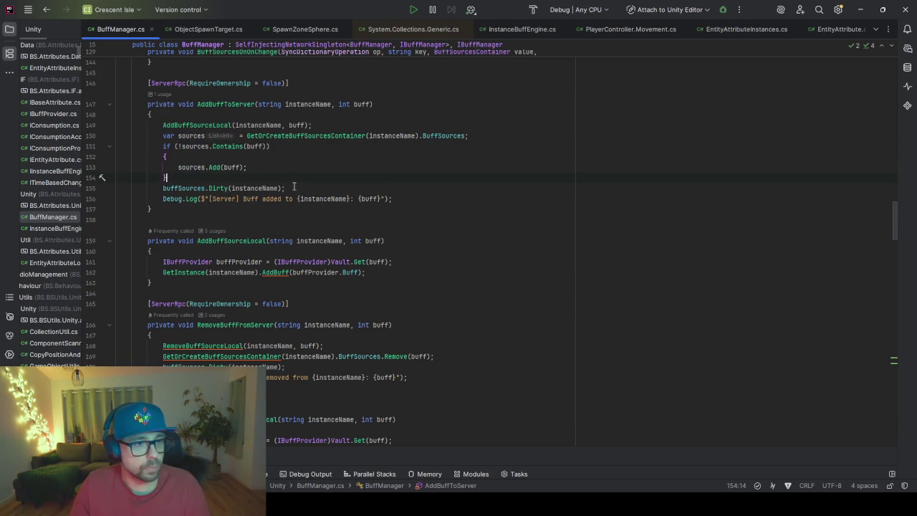
pyautogui.moveTo(325, 205); pyautogui.dragTo(317, 190)
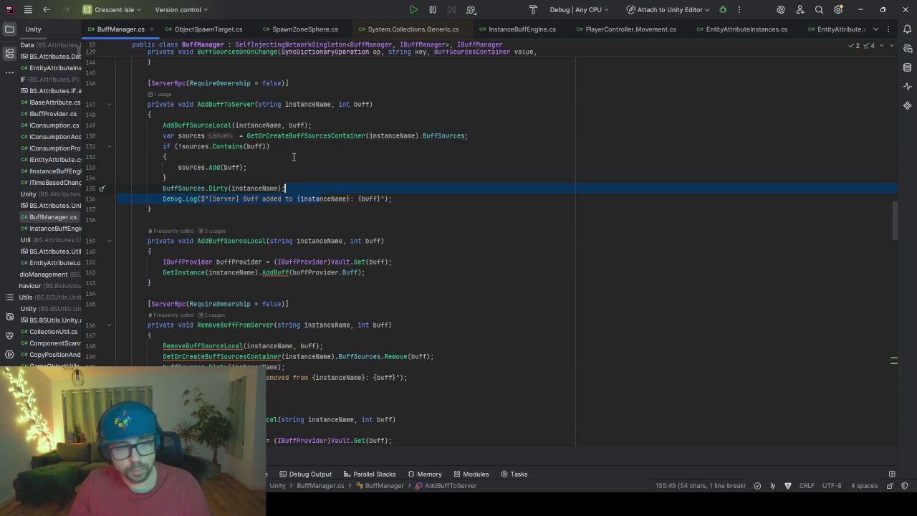
pyautogui.hotkey('alt', 'shift', 'Up')
pyautogui.press('Escape')
pyautogui.hotkey('ctrl', 'Left')
pyautogui.hotkey('ctrl', 'Left')
pyautogui.hotkey('ctrl', 'Left')
pyautogui.hotkey('shift', 'Down')
pyautogui.press('Tab')
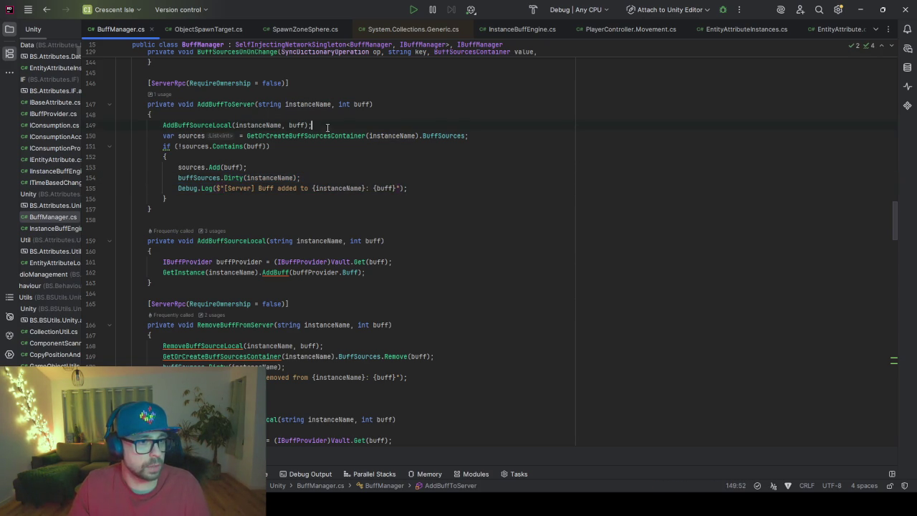
pyautogui.hotkey('alt', 'shift', 'Down')
pyautogui.hotkey('alt', 'shift', 'Down')
pyautogui.hotkey('alt', 'shift', 'Down')
pyautogui.hotkey('ctrl', 'Left')
pyautogui.hotkey('ctrl', 'Left')
pyautogui.hotkey('ctrl', 'Left')
pyautogui.press('Tab')
# Step: Reformat the code and invert the if into an early 'if (sources.Contains(buff)) return;' guard
pyautogui.hotkey('ctrl', 'alt', 'l')
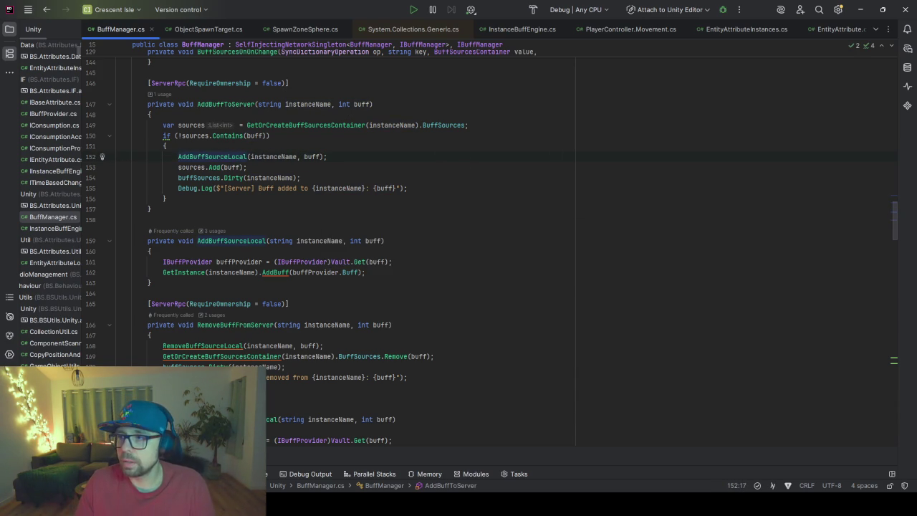
pyautogui.click(465, 199)
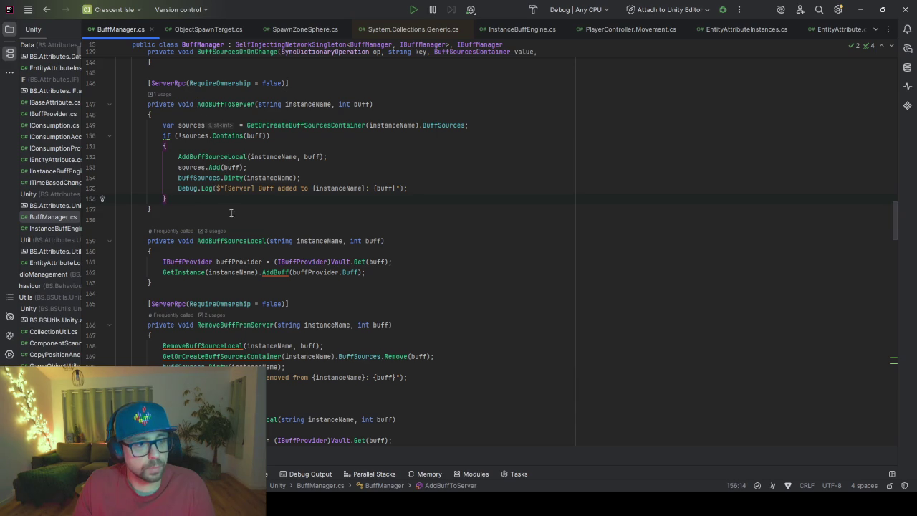
pyautogui.moveTo(171, 135)
pyautogui.click(167, 135)
pyautogui.hotkey('alt', 'Return')
pyautogui.press('Return')
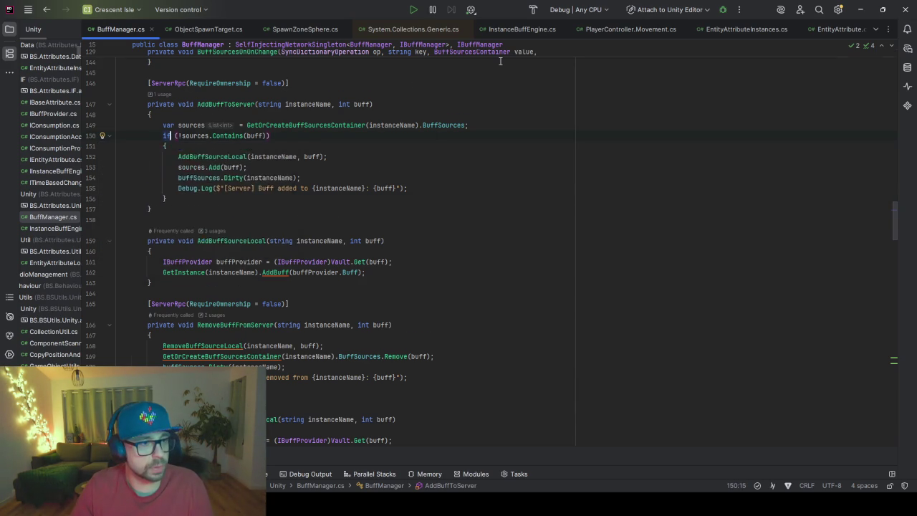
pyautogui.click(357, 147)
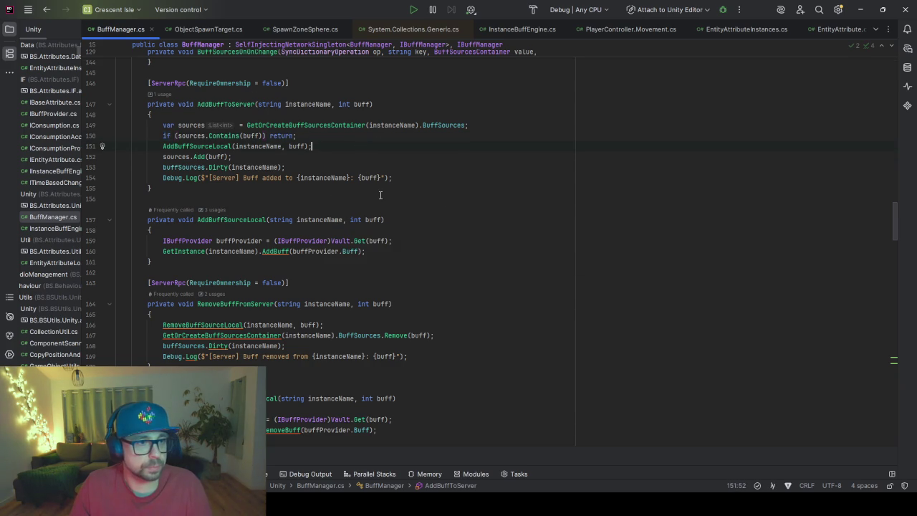
# Step: Scroll through BuffManager.cs and review the timer RemoveAll and Add lines in AddBuffTimerServer
pyautogui.scroll(2, 282, 123)
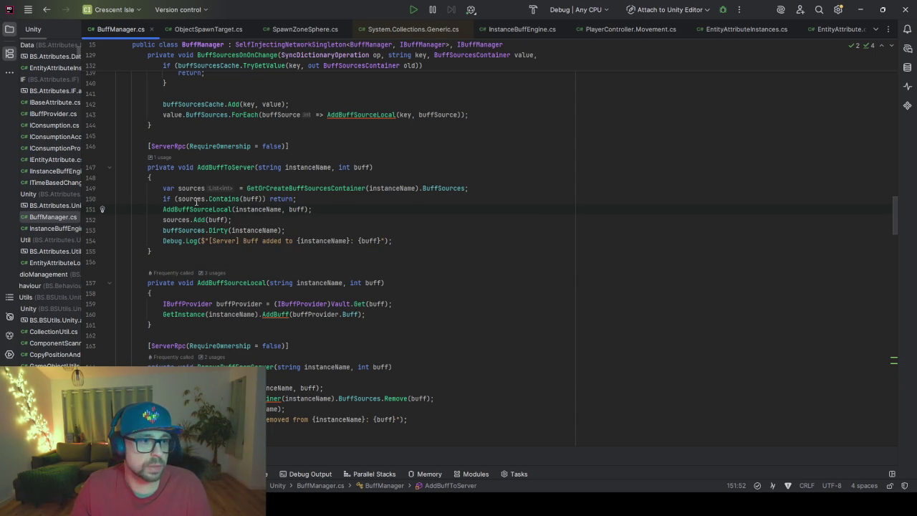
pyautogui.scroll(8, 298, 157)
pyautogui.scroll(-8, 302, 241)
pyautogui.scroll(3, 302, 240)
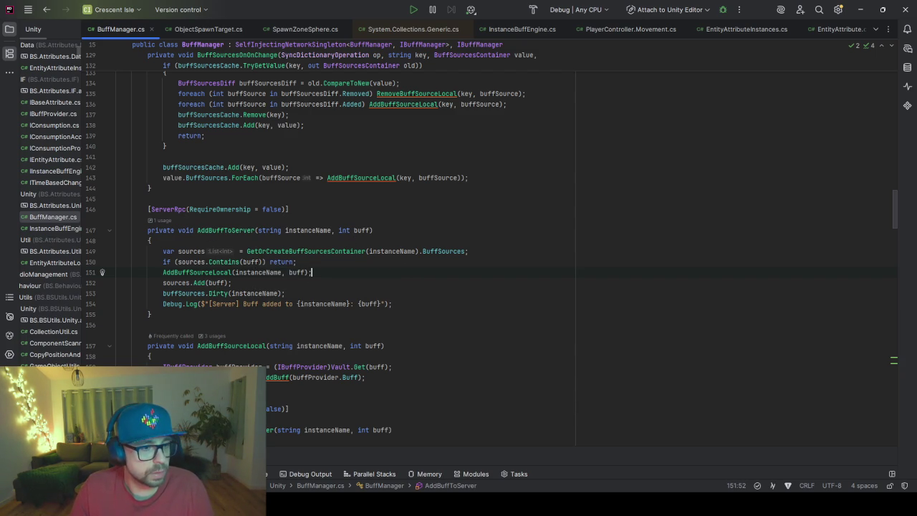
pyautogui.scroll(-9, 236, 306)
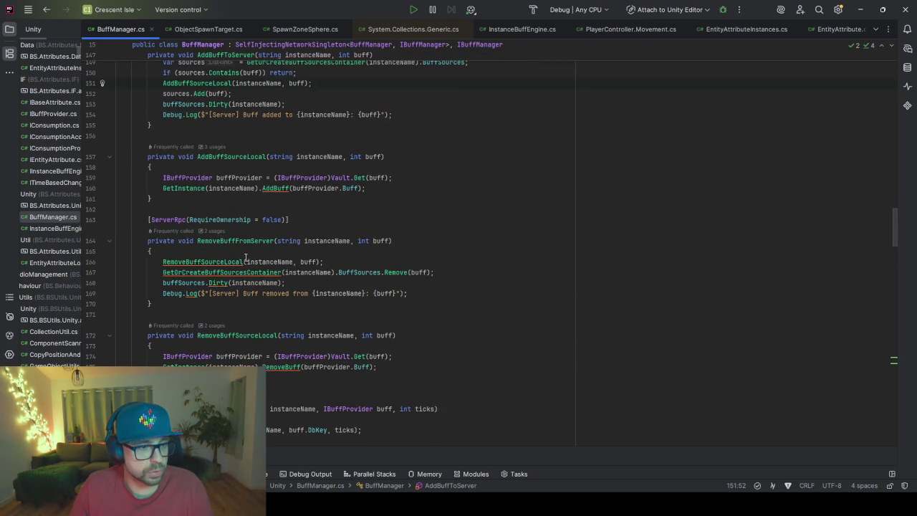
pyautogui.scroll(-14, 241, 250)
pyautogui.click(228, 135)
pyautogui.moveTo(512, 169); pyautogui.dragTo(335, 167)
pyautogui.click(485, 177)
pyautogui.moveTo(400, 186); pyautogui.dragTo(165, 179)
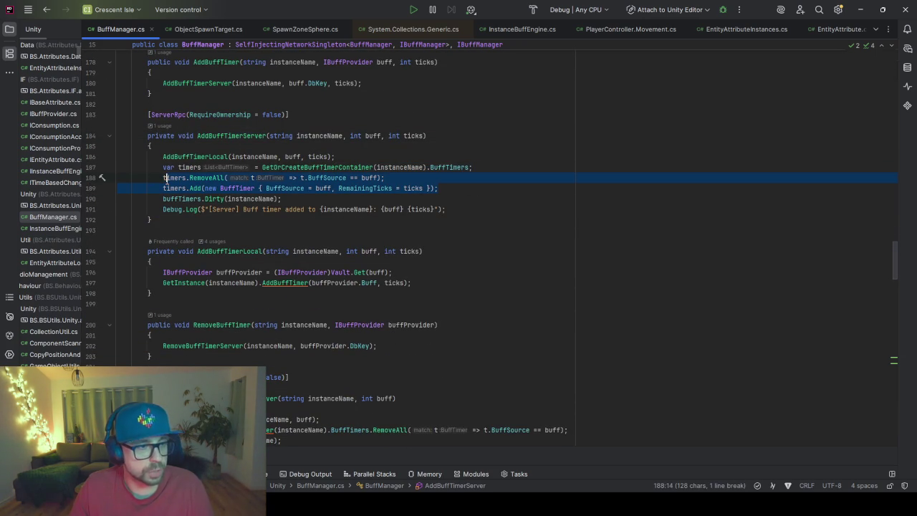
pyautogui.click(546, 183)
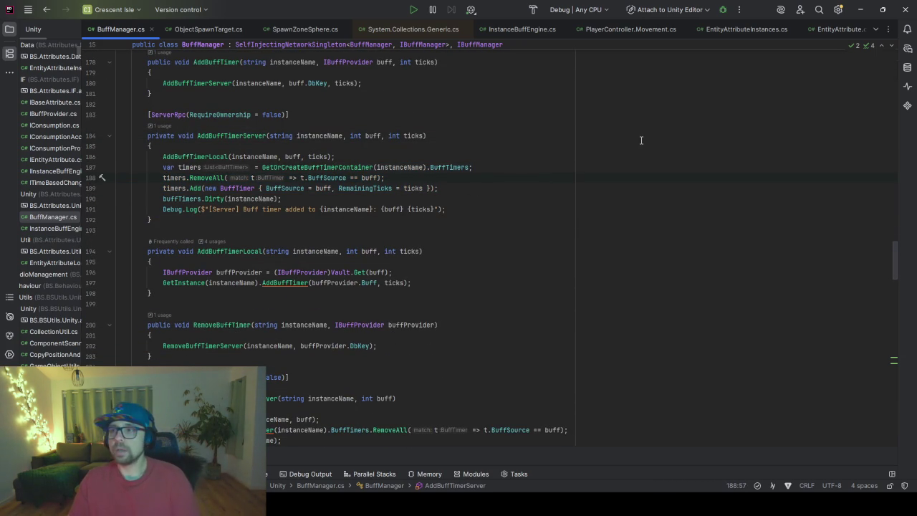
# Step: Minimize Rider and start Unity play mode, saving the Mine scene
pyautogui.click(860, 9)
pyautogui.click(540, 29)
pyautogui.click(436, 271)
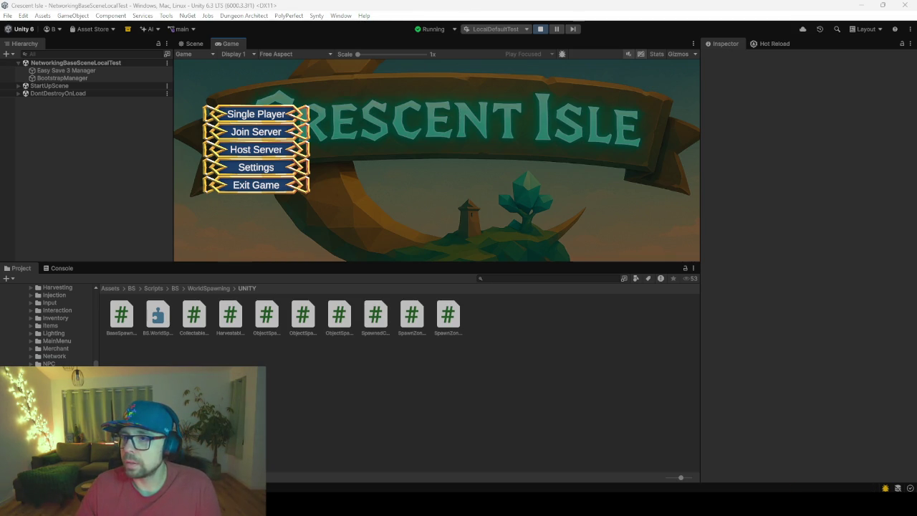
# Step: Choose Single Player, load the save slot, and show the console log
pyautogui.click(259, 112)
pyautogui.click(410, 68)
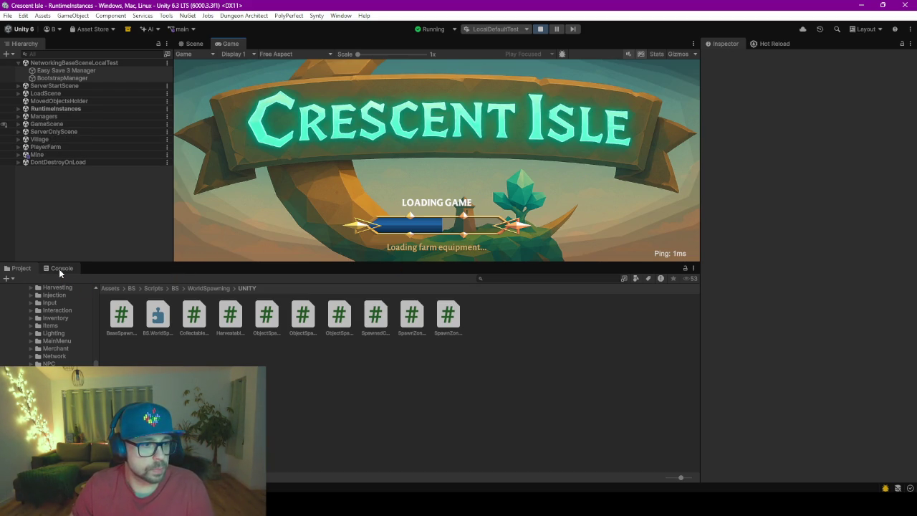
pyautogui.click(59, 269)
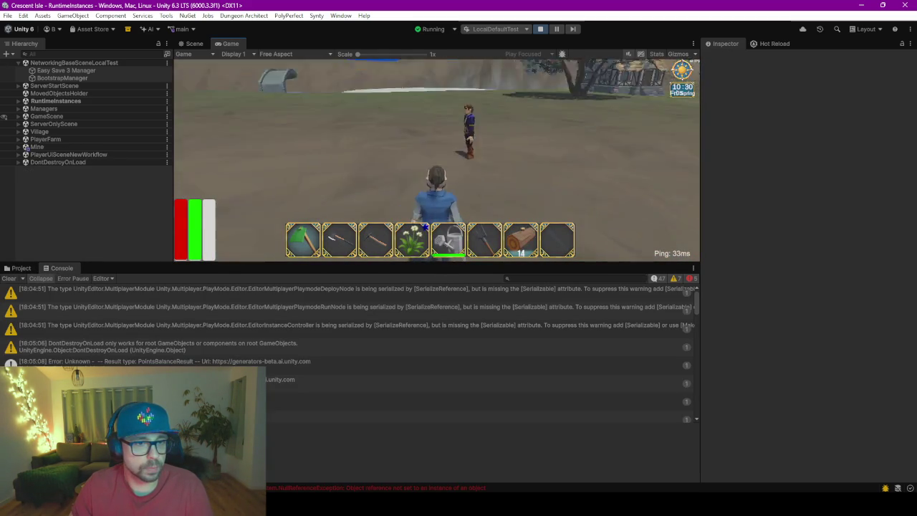
# Step: Clear the console, walk the character to the merchant, and open its shop
pyautogui.click(7, 279)
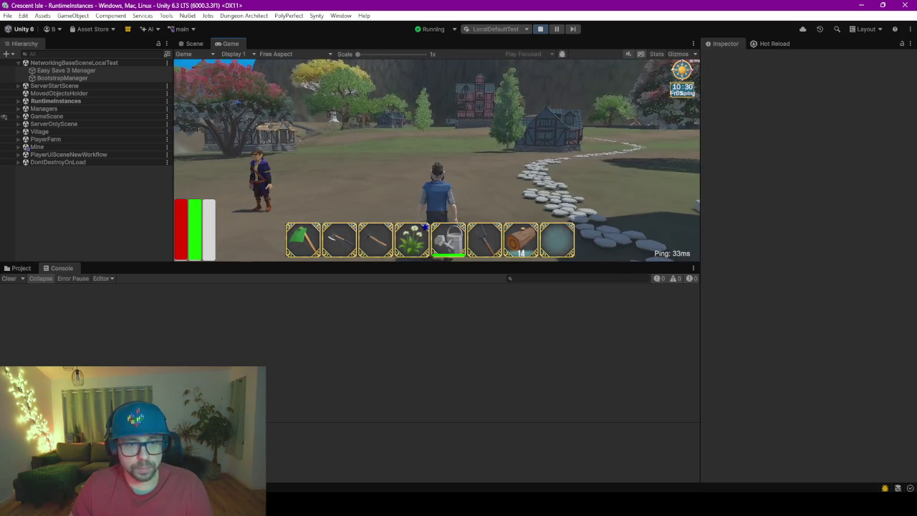
pyautogui.press('i')
pyautogui.press('i')
pyautogui.press('w')
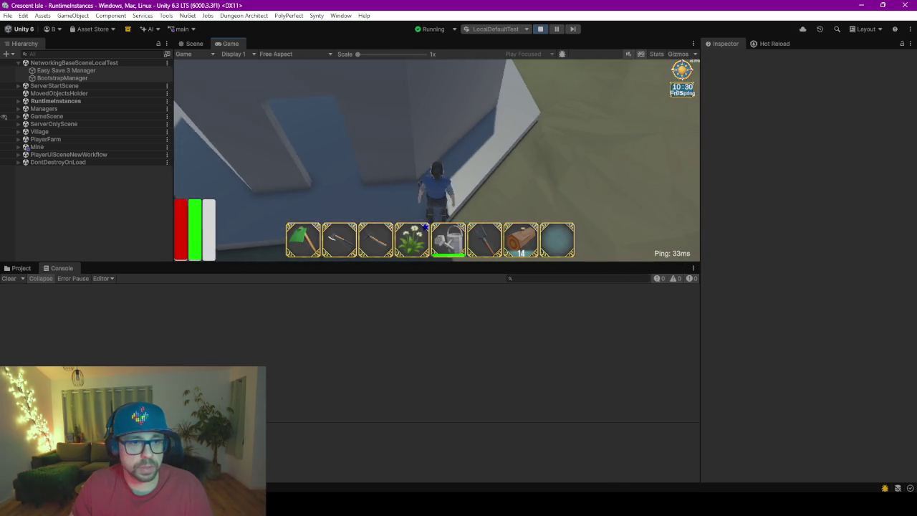
pyautogui.press('e')
pyautogui.click(649, 169)
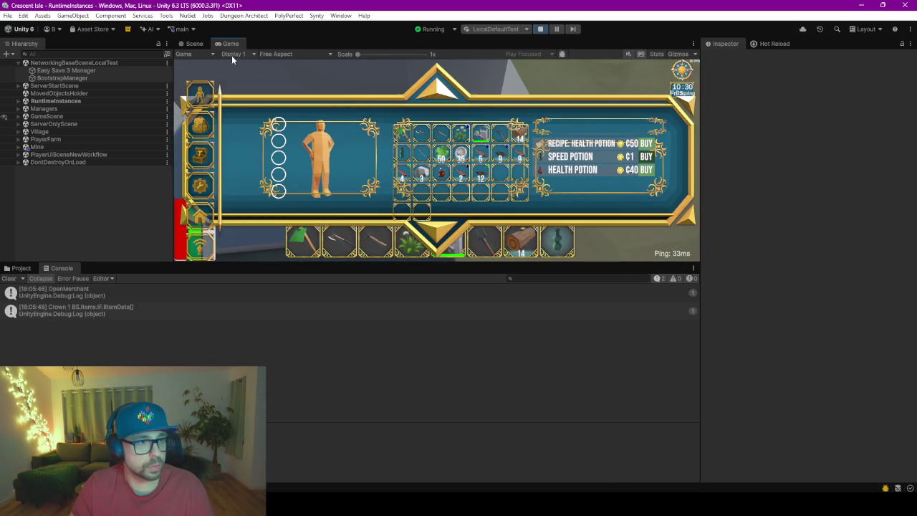
# Step: Set the Game view to Full HD 1920x1080 and buy two Speed Potions
pyautogui.click(276, 54)
pyautogui.click(305, 128)
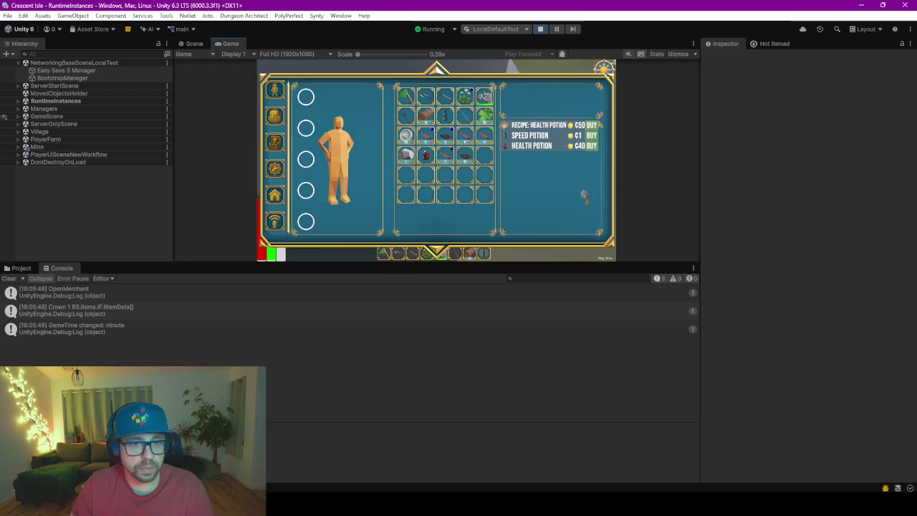
pyautogui.click(594, 141)
pyautogui.click(594, 136)
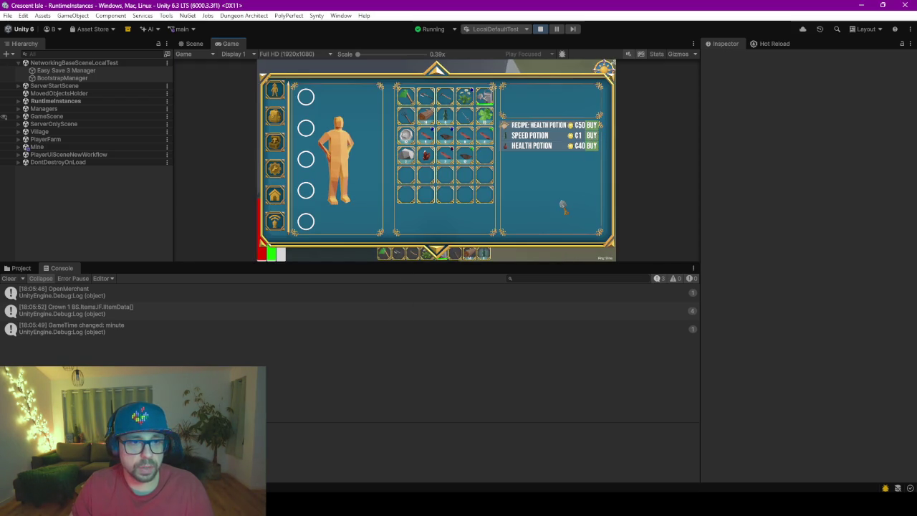
# Step: Close the shop, walk away from the building, and drink a Speed Potion
pyautogui.press('e')
pyautogui.press('s')
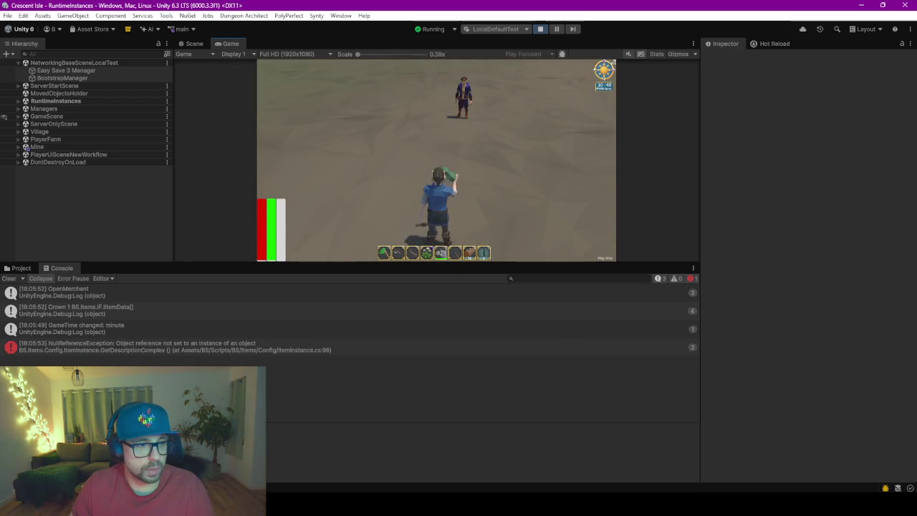
pyautogui.press('e')
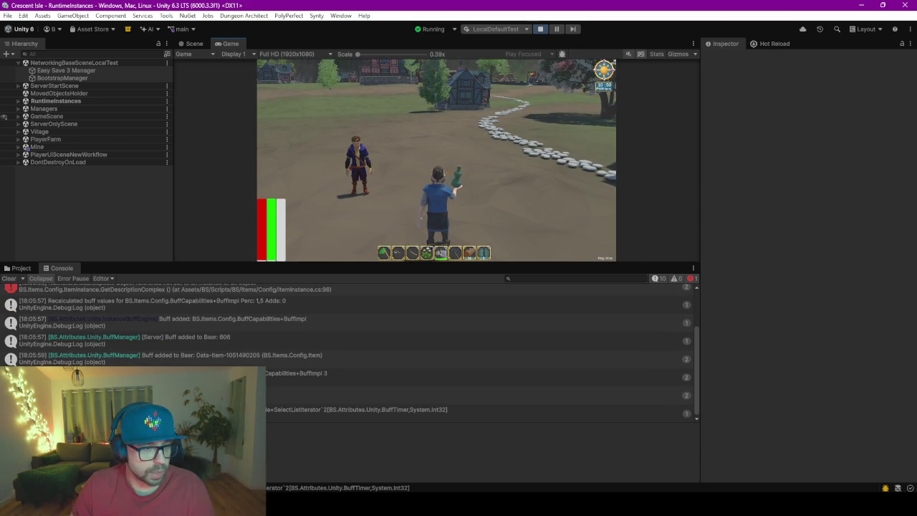
# Step: Inspect the buff-added, capabilities and recalculated-values console entries, then clear the console
pyautogui.click(216, 307)
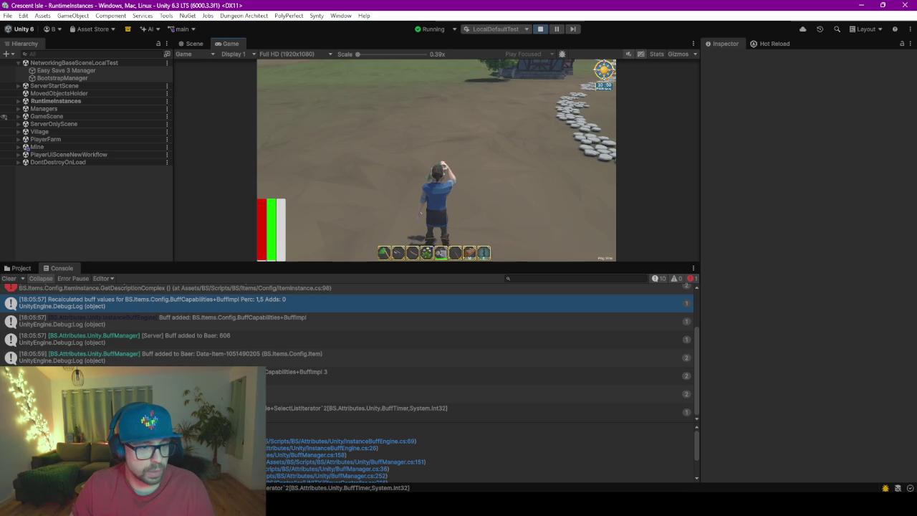
pyautogui.click(207, 344)
pyautogui.press('Down')
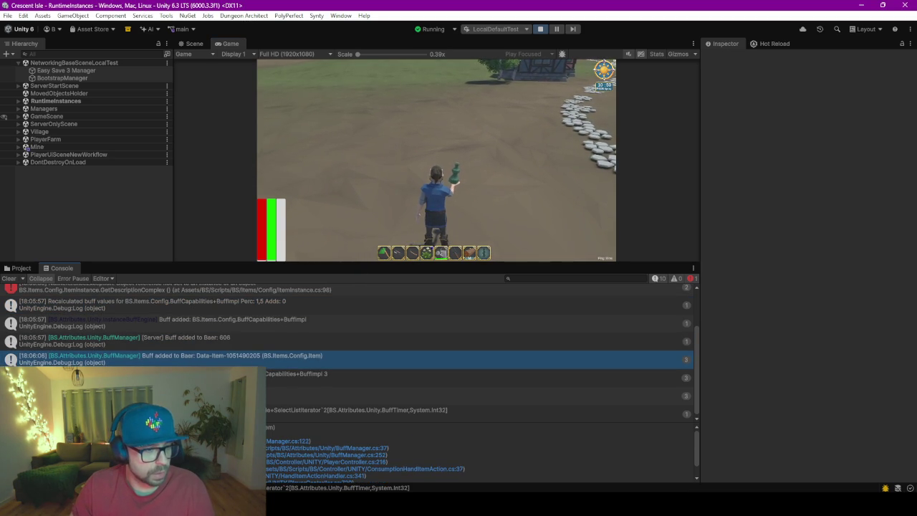
pyautogui.click(207, 377)
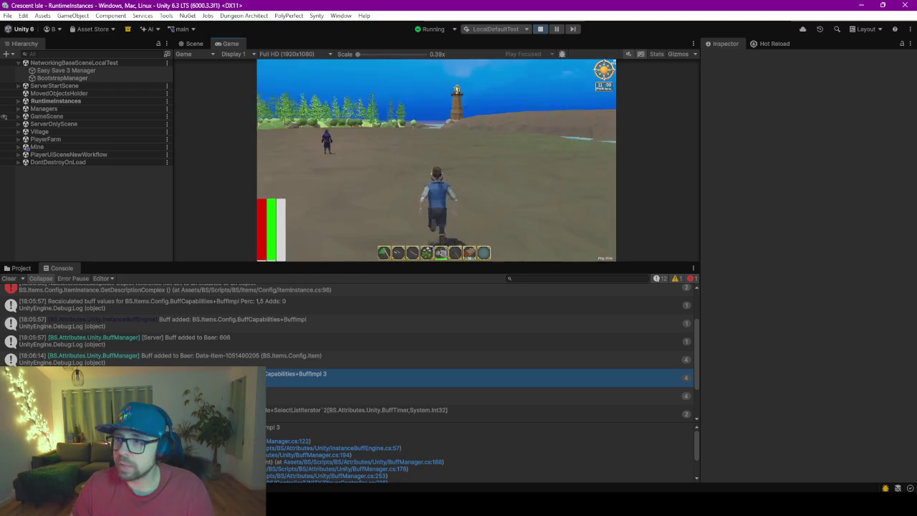
pyautogui.click(362, 352)
pyautogui.scroll(-2, 362, 351)
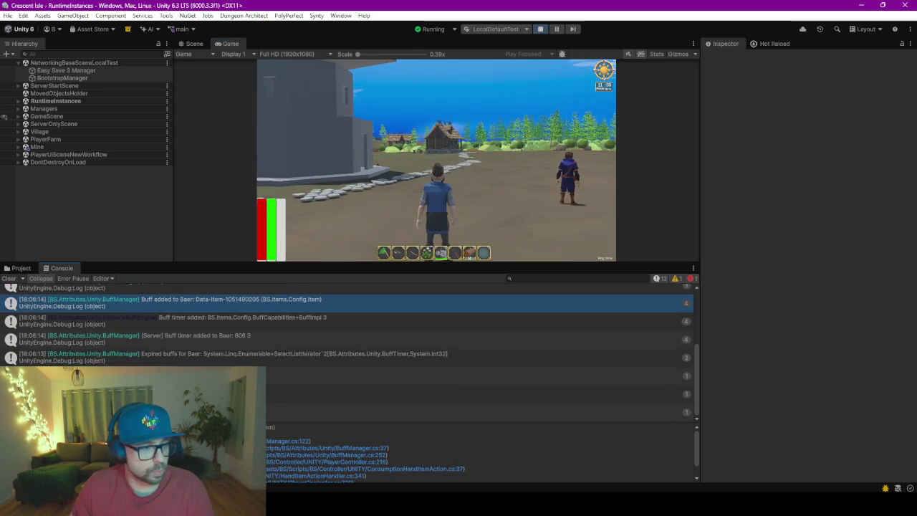
pyautogui.click(8, 278)
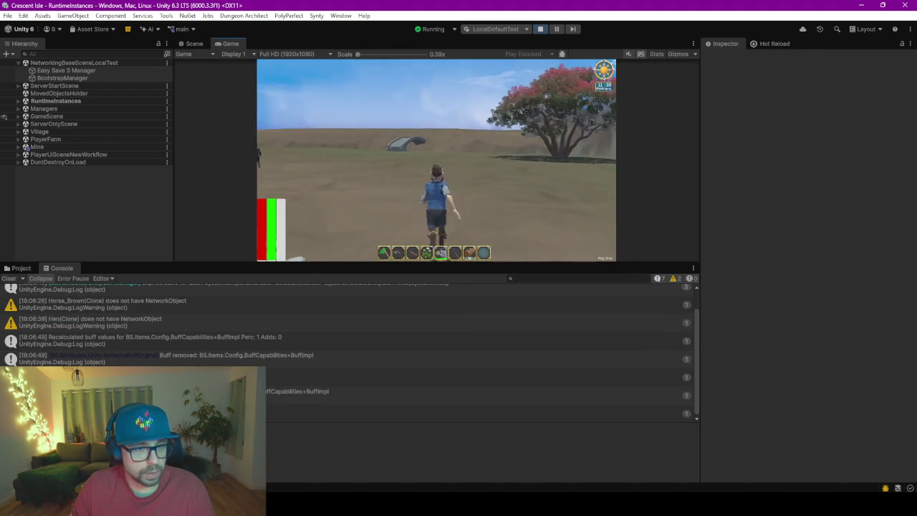
# Step: Check the recalculated buff values log and expand RuntimeInstances to select NetworkGameManager(Clone)
pyautogui.hotkey('alt', 'Tab')
pyautogui.click(257, 344)
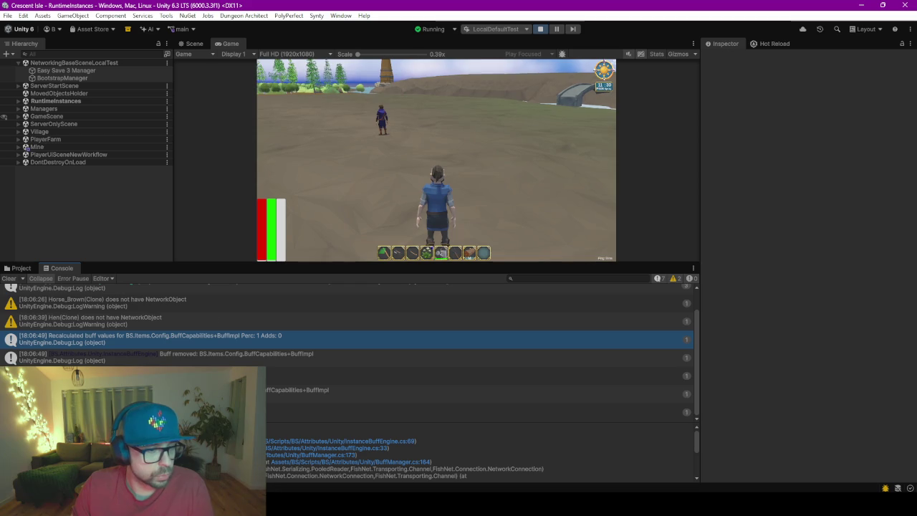
pyautogui.click(83, 102)
pyautogui.press('Right')
pyautogui.click(75, 109)
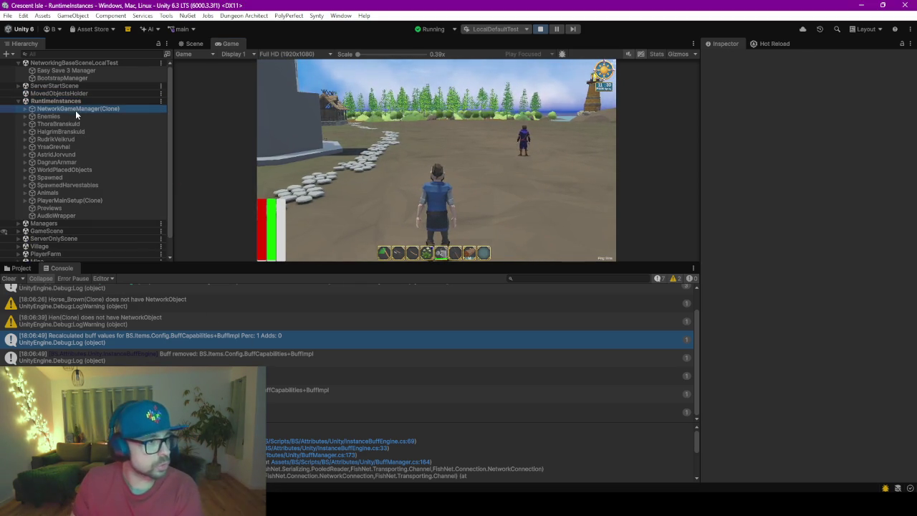
# Step: Select the Player object, widen the Inspector, and expand its Buff Sources and Buff Timers lists
pyautogui.press('Right')
pyautogui.click(73, 163)
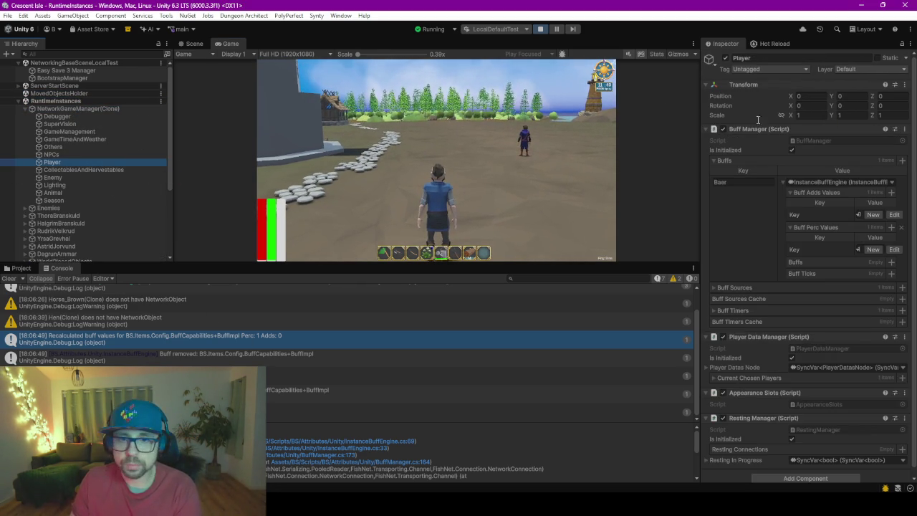
pyautogui.moveTo(698, 204); pyautogui.dragTo(552, 204)
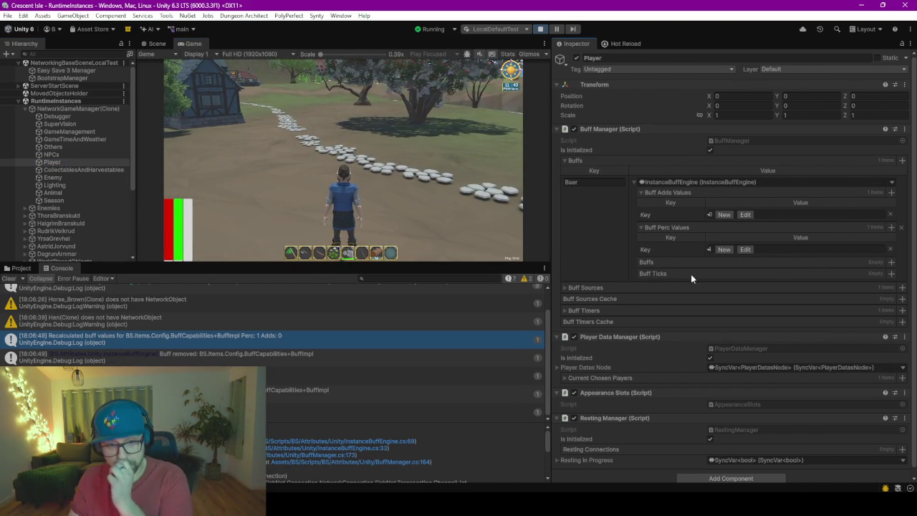
pyautogui.click(567, 287)
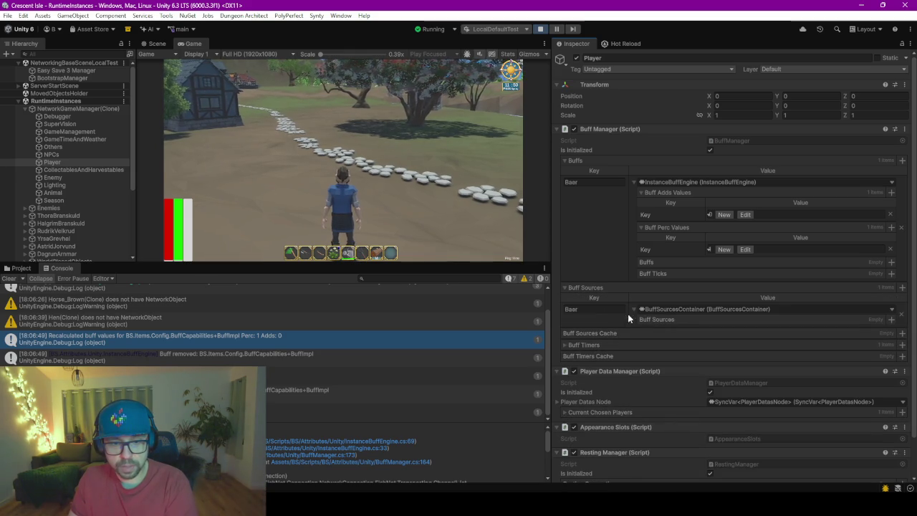
pyautogui.click(633, 307)
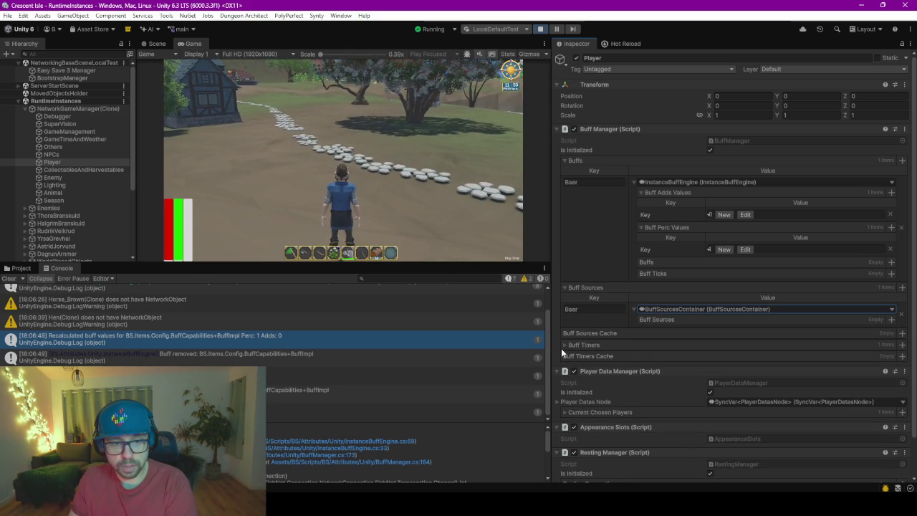
pyautogui.click(565, 345)
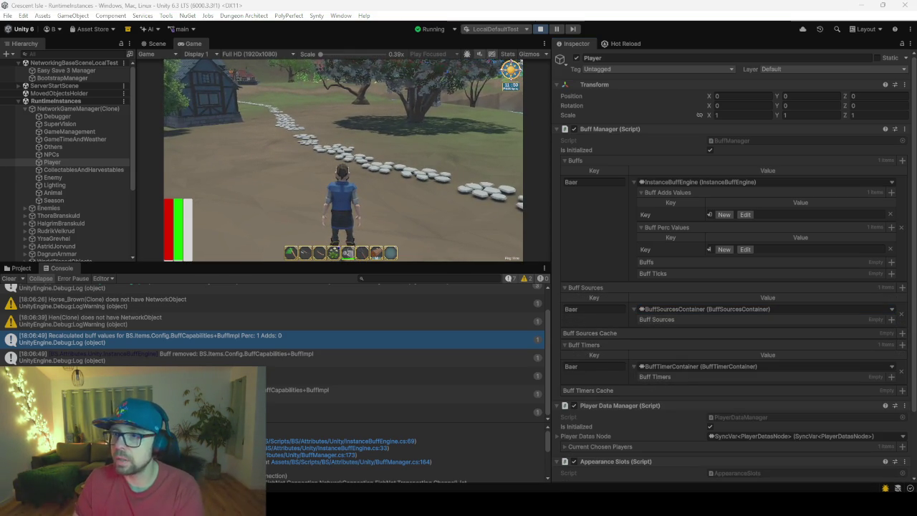
# Step: Run the character along the stone path through the village to the grey building
pyautogui.press('w')
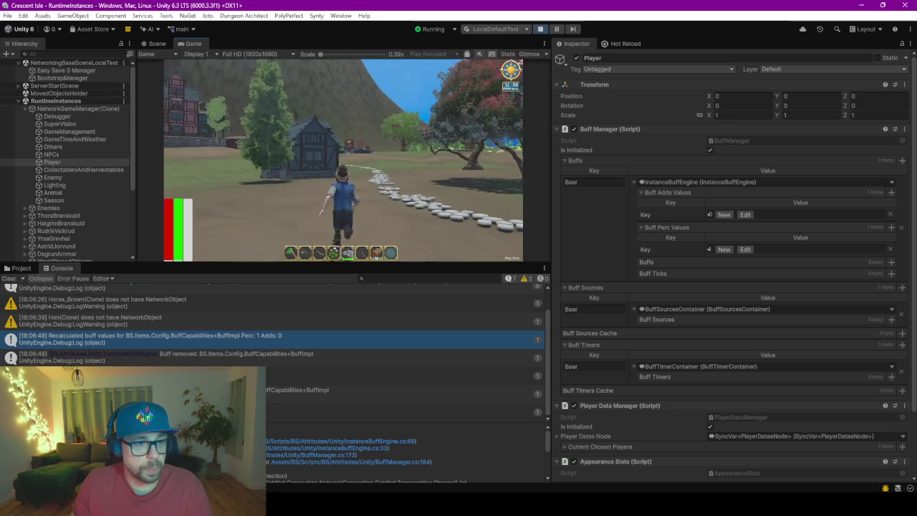
pyautogui.press('w')
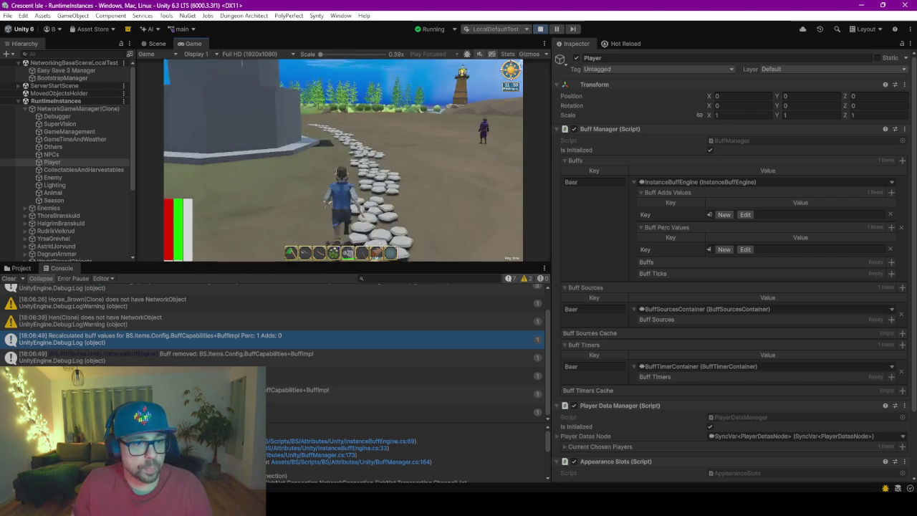
pyautogui.press('w')
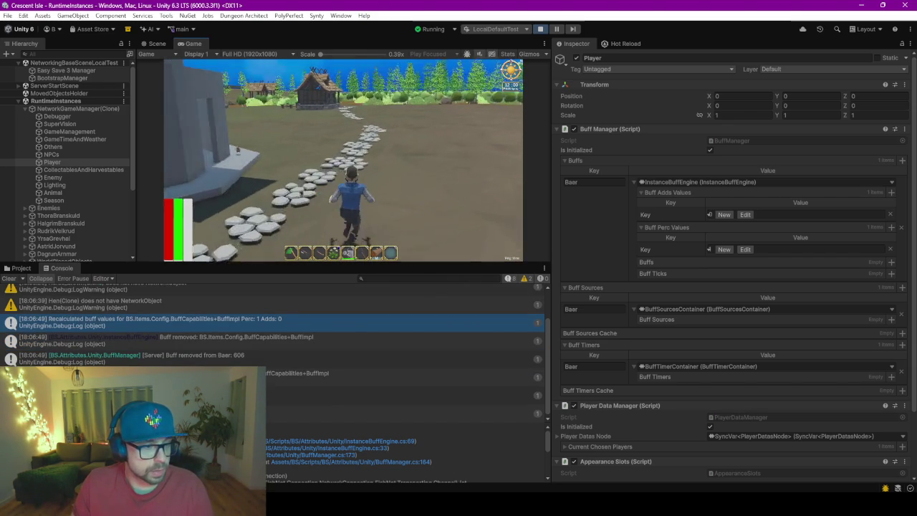
pyautogui.press('w')
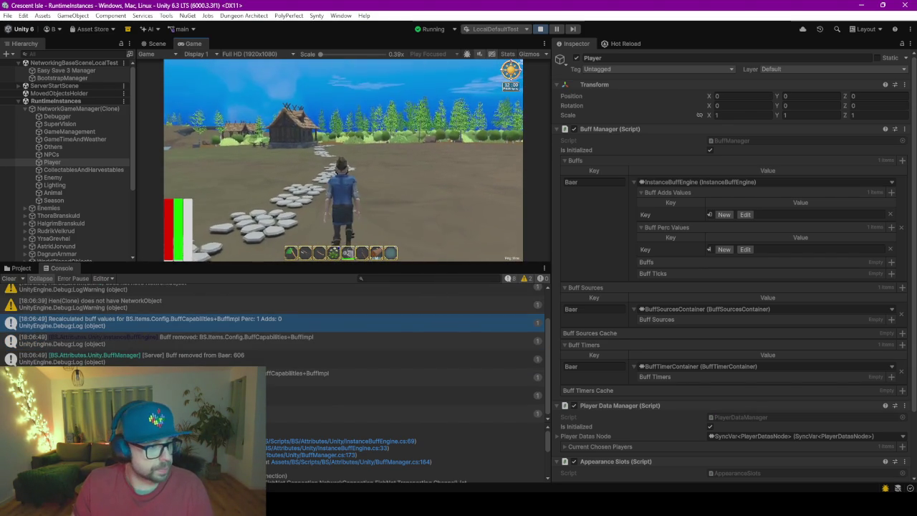
pyautogui.press('w')
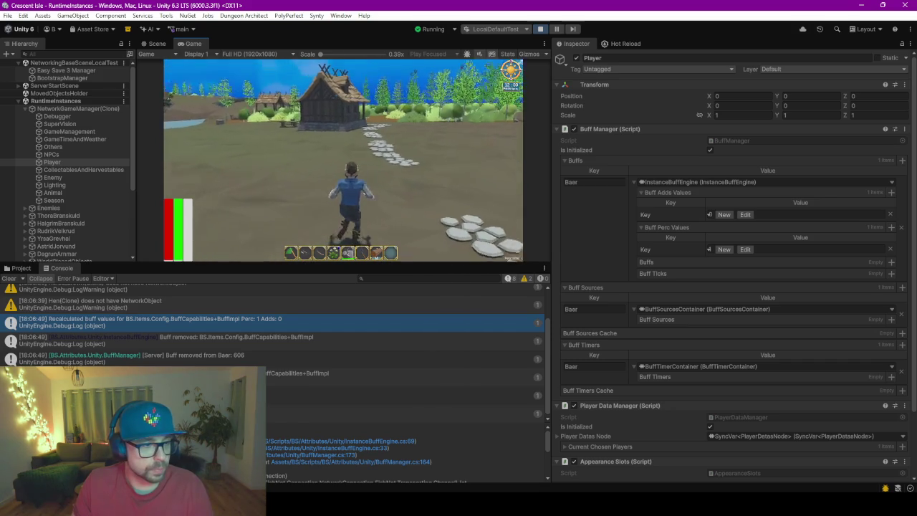
pyautogui.press('w')
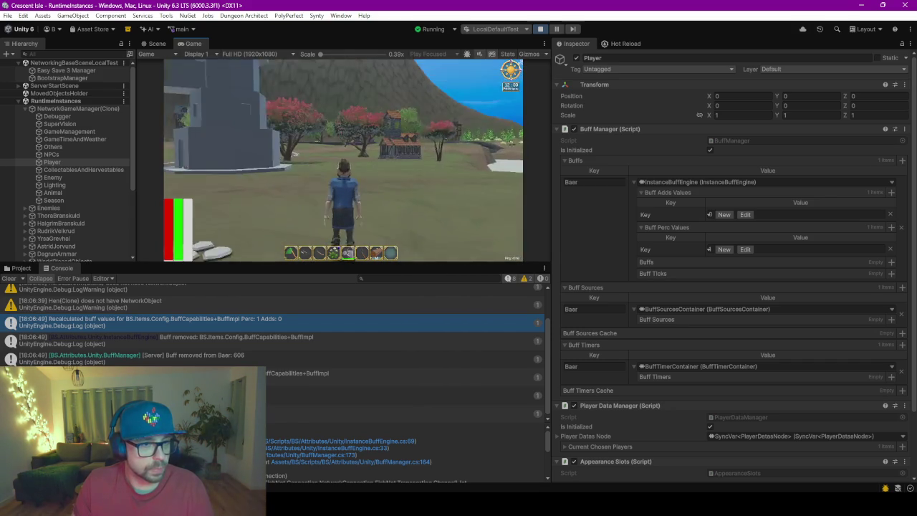
pyautogui.press('w')
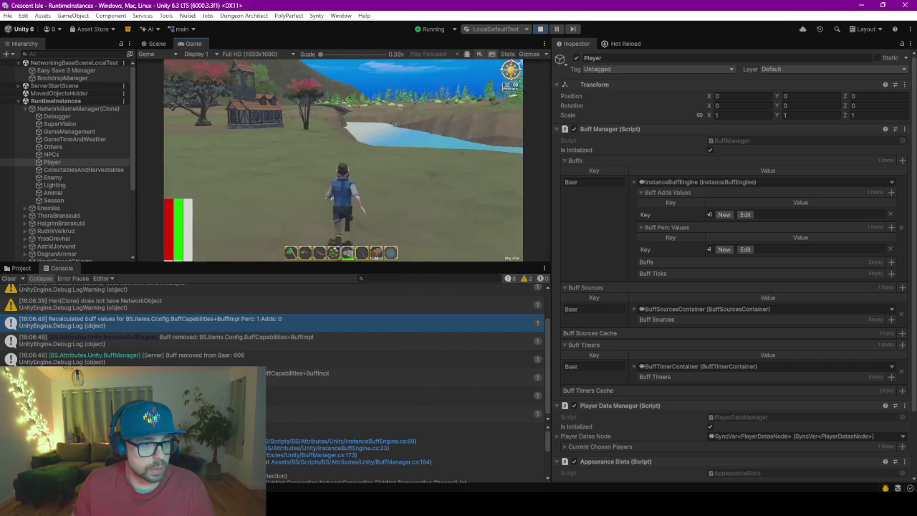
pyautogui.press('w')
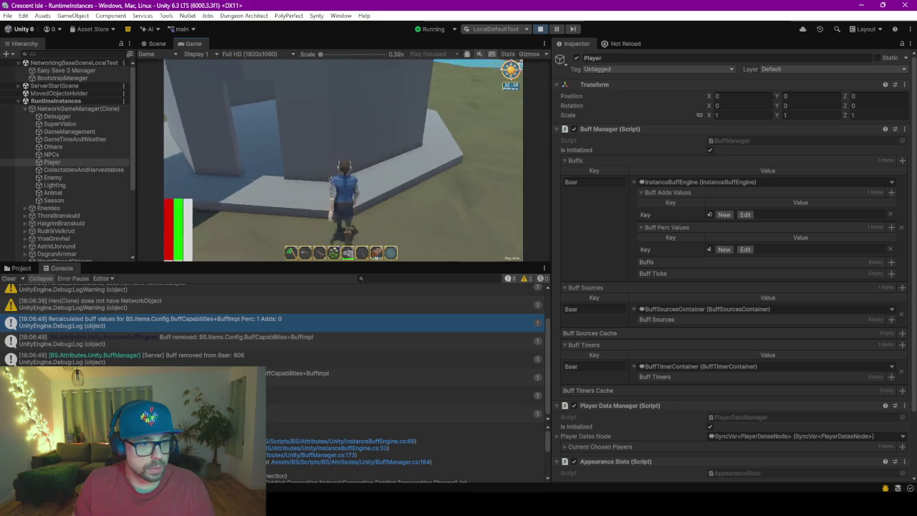
# Step: Toggle the inventory and shop panel, then select Player and Others in the hierarchy
pyautogui.press('i')
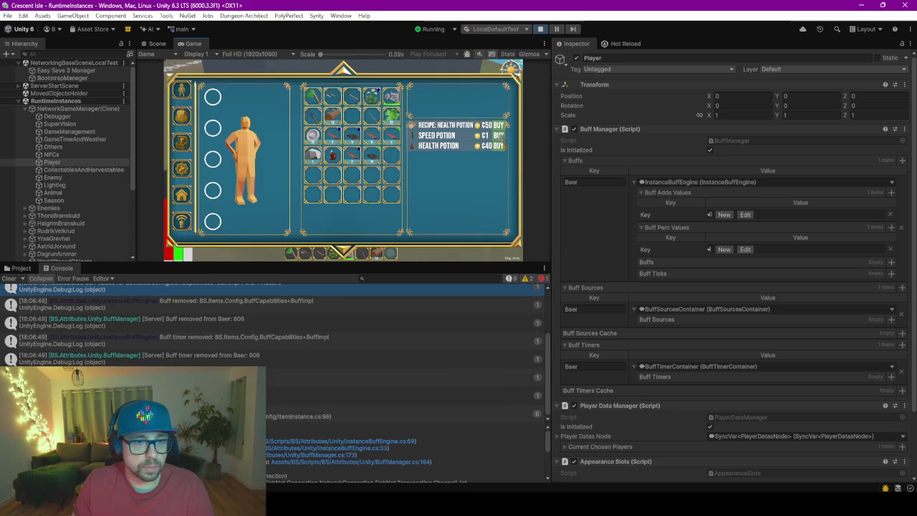
pyautogui.press('i')
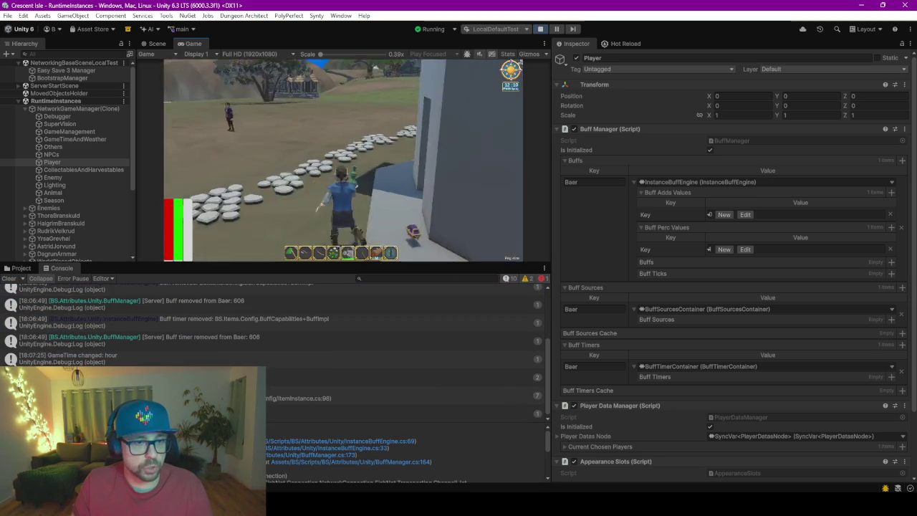
pyautogui.click(14, 164)
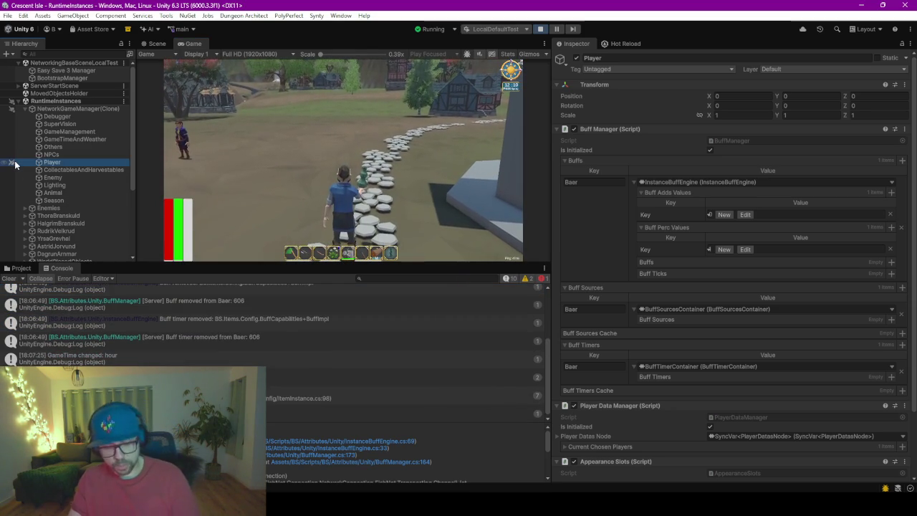
pyautogui.click(62, 147)
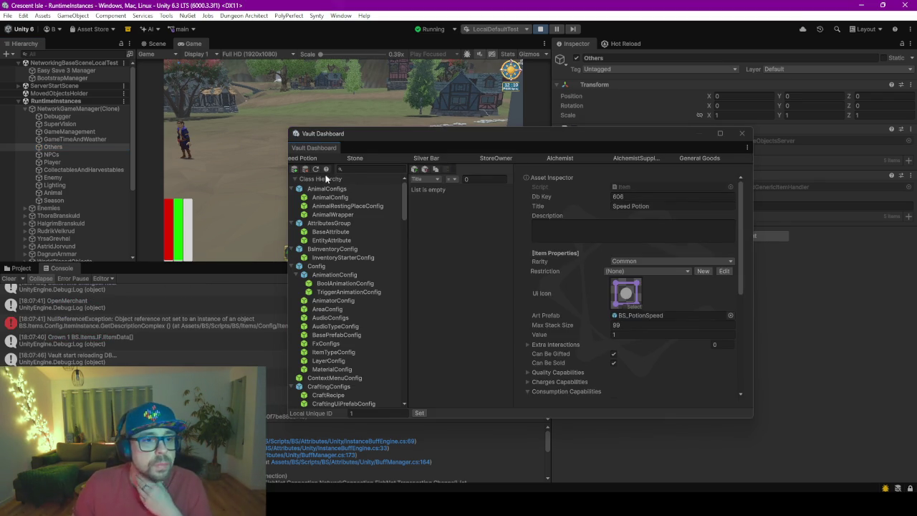
# Step: Dock the Vault Dashboard, set Speed Potion's MoveSpeed effect value to 250, and return to the game
pyautogui.moveTo(313, 148)
pyautogui.mouseDown()
pyautogui.moveTo(292, 36)
pyautogui.moveTo(295, 43)
pyautogui.mouseUp()
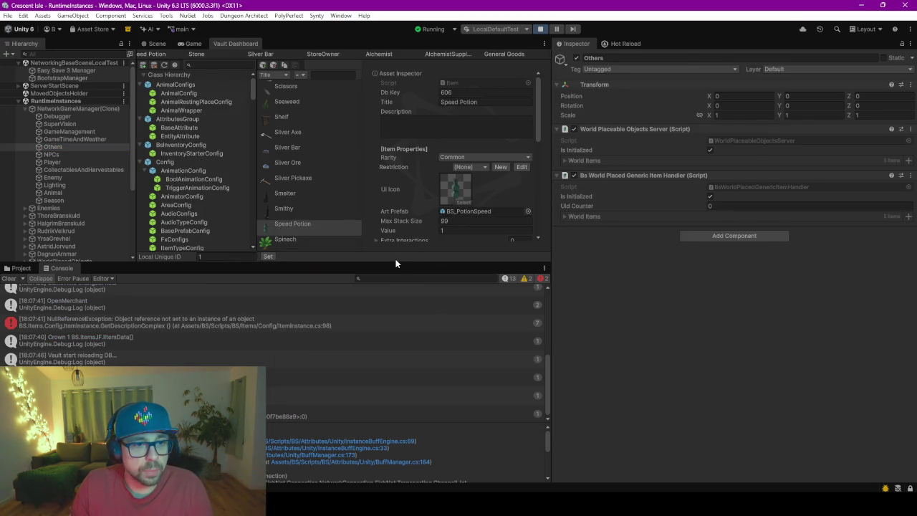
pyautogui.moveTo(394, 260); pyautogui.dragTo(394, 362)
pyautogui.scroll(-3, 458, 251)
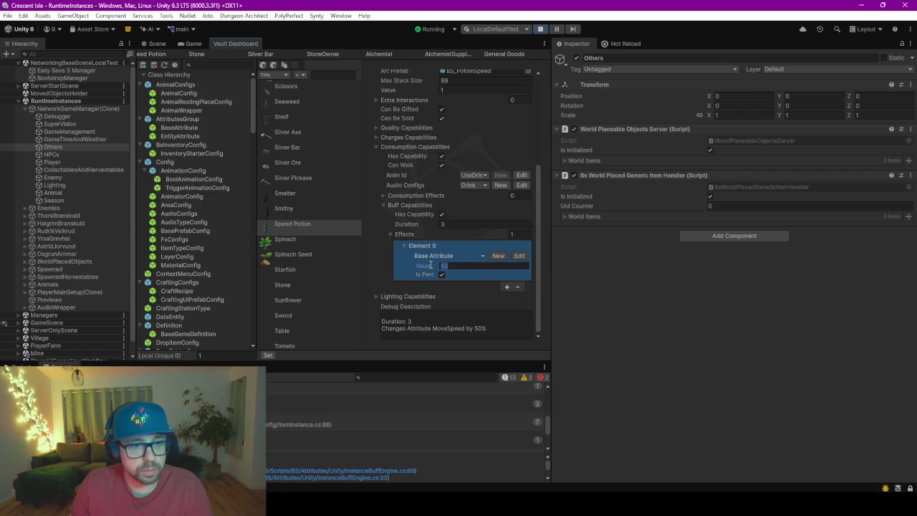
pyautogui.write('0')
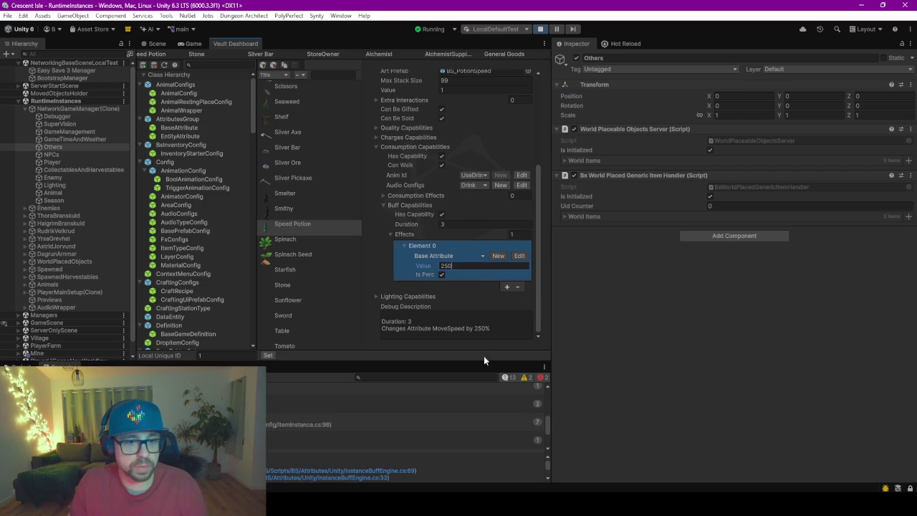
pyautogui.click(532, 328)
pyautogui.click(156, 43)
pyautogui.click(203, 46)
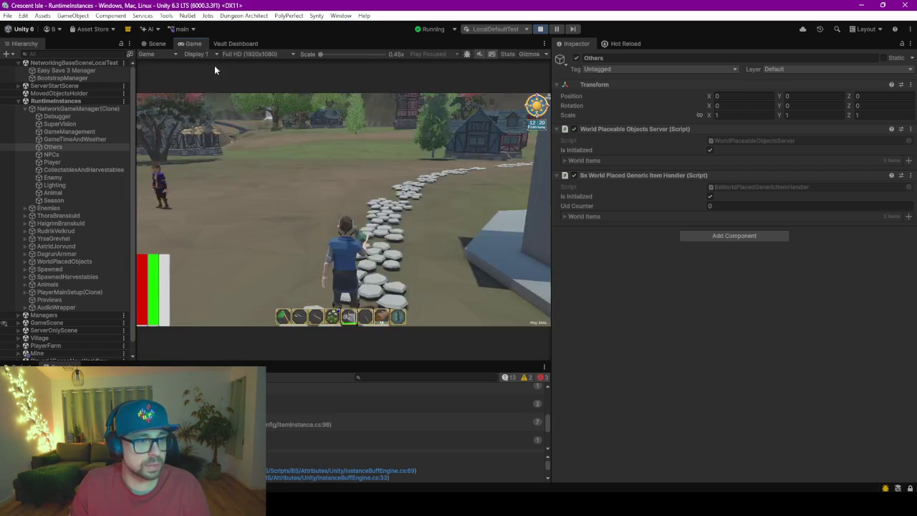
# Step: Walk the character to test the speed buff, confirm the 'Buff added' console log, then clear the console
pyautogui.press('w')
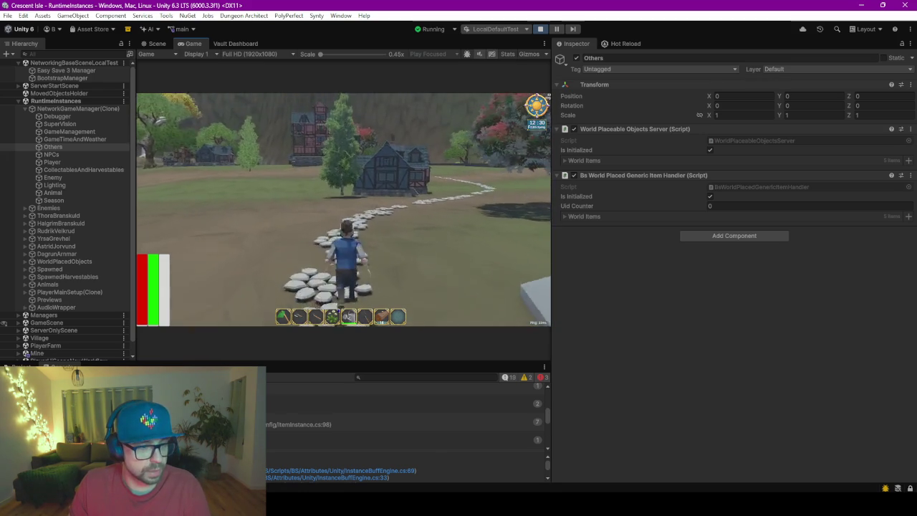
pyautogui.click(303, 399)
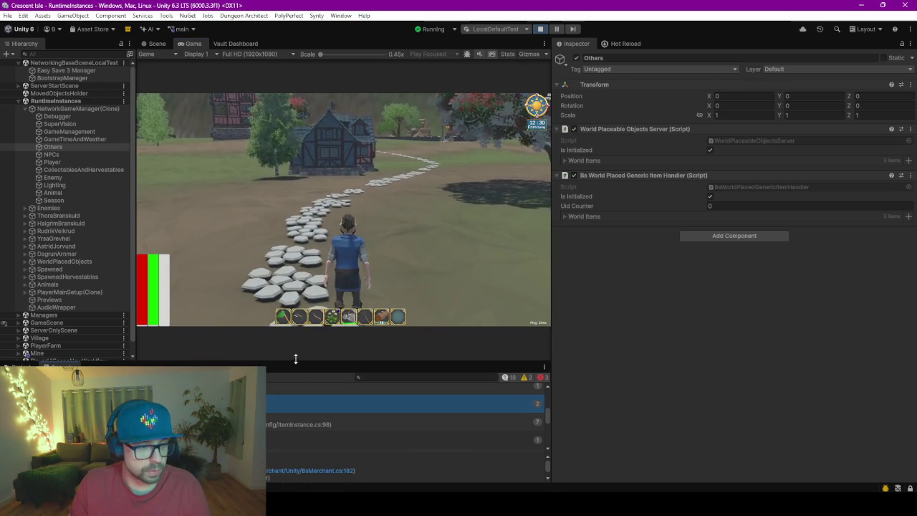
pyautogui.moveTo(295, 359); pyautogui.dragTo(285, 252)
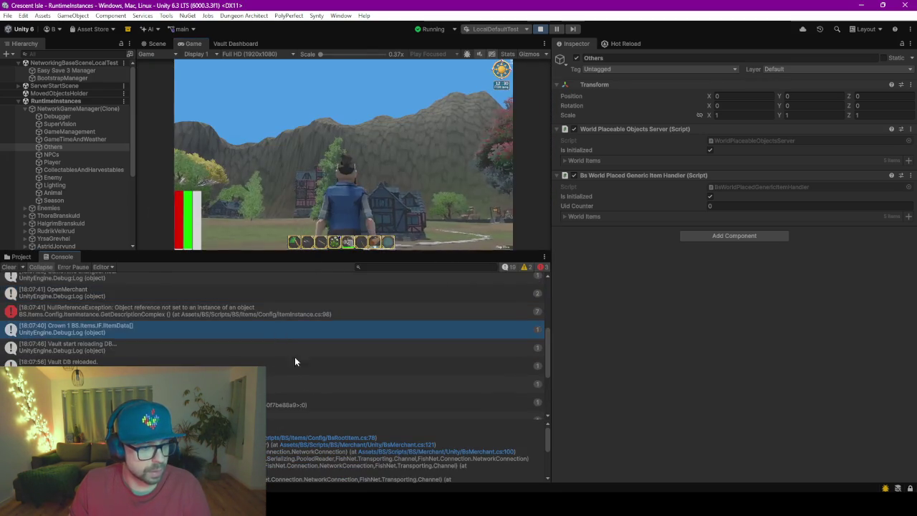
pyautogui.scroll(-3, 283, 343)
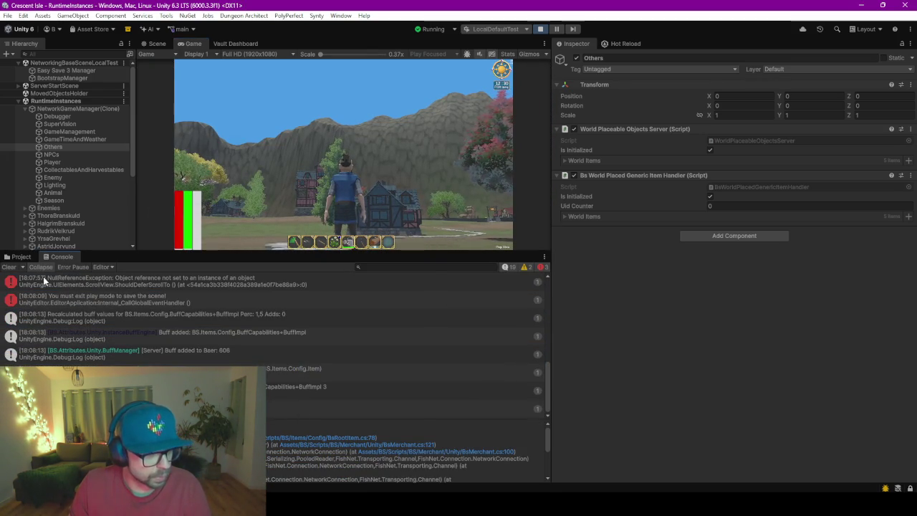
pyautogui.click(239, 319)
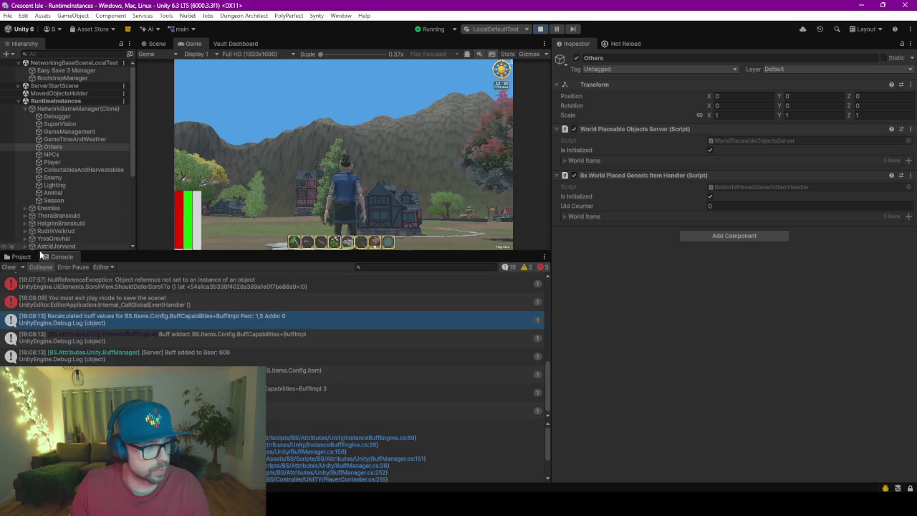
pyautogui.click(9, 266)
pyautogui.click(223, 43)
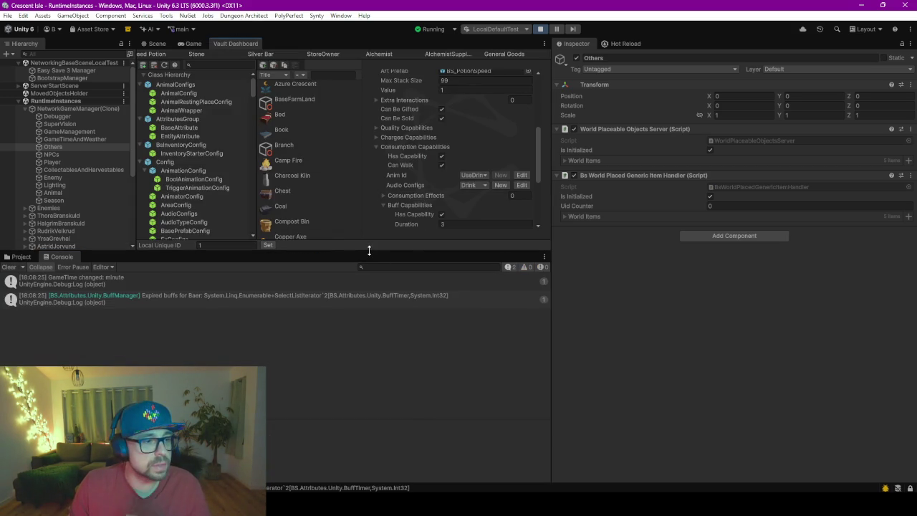
# Step: Search the item browser for 'speed' and open the Speed Potion, keeping its buff duration at 3
pyautogui.moveTo(370, 251); pyautogui.dragTo(371, 310)
pyautogui.click(299, 228)
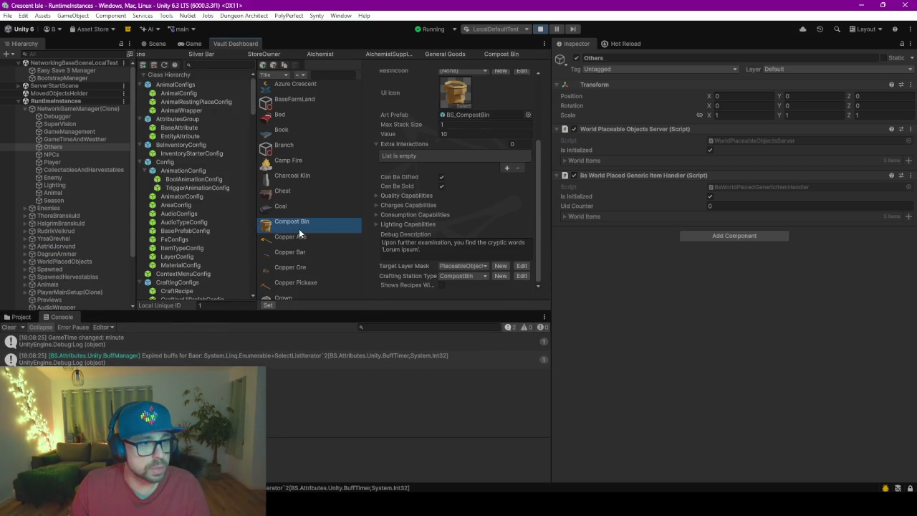
pyautogui.scroll(-10, 299, 229)
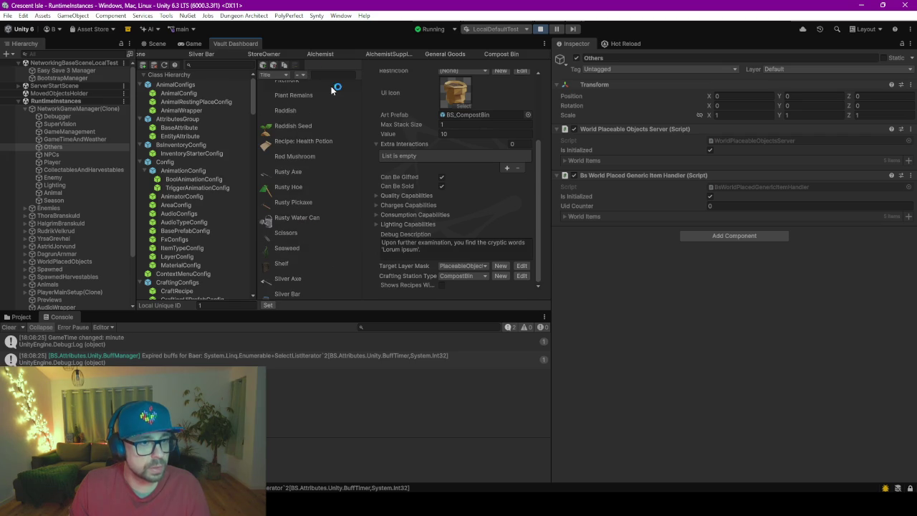
pyautogui.write('speed')
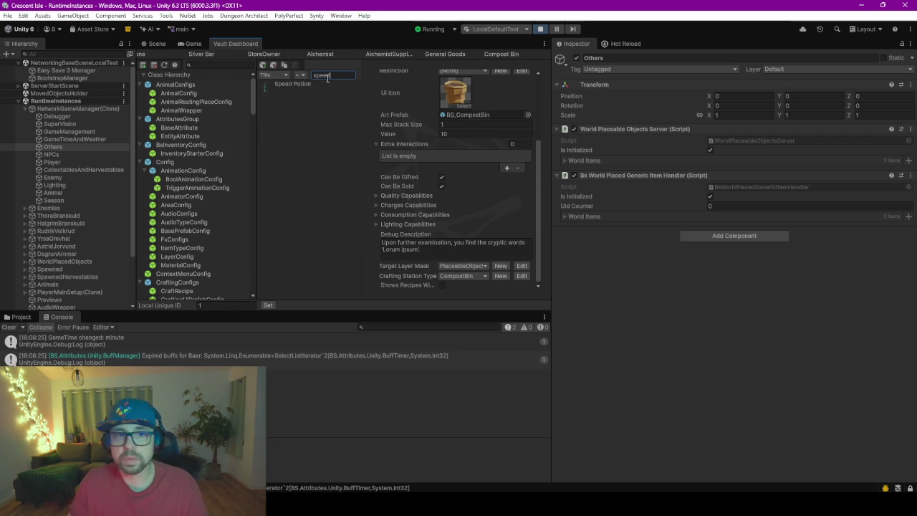
pyautogui.click(304, 91)
pyautogui.scroll(-5, 473, 244)
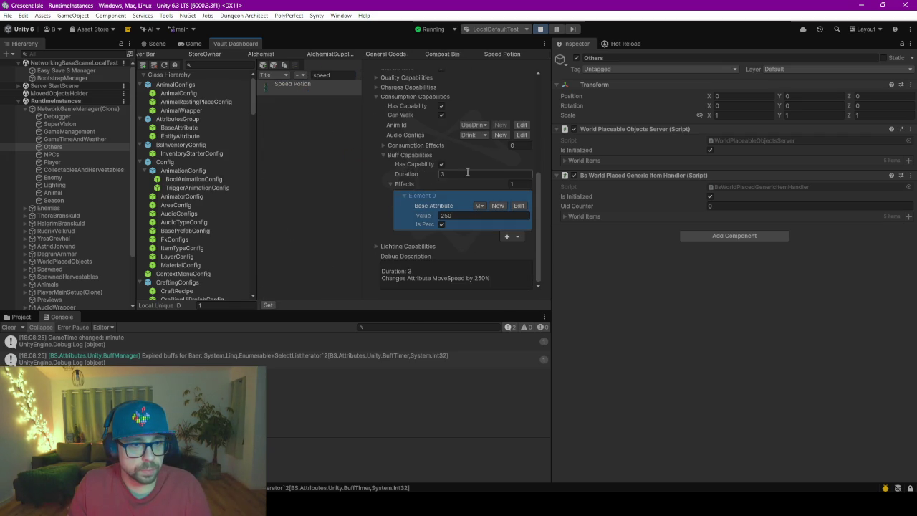
pyautogui.press('Tab')
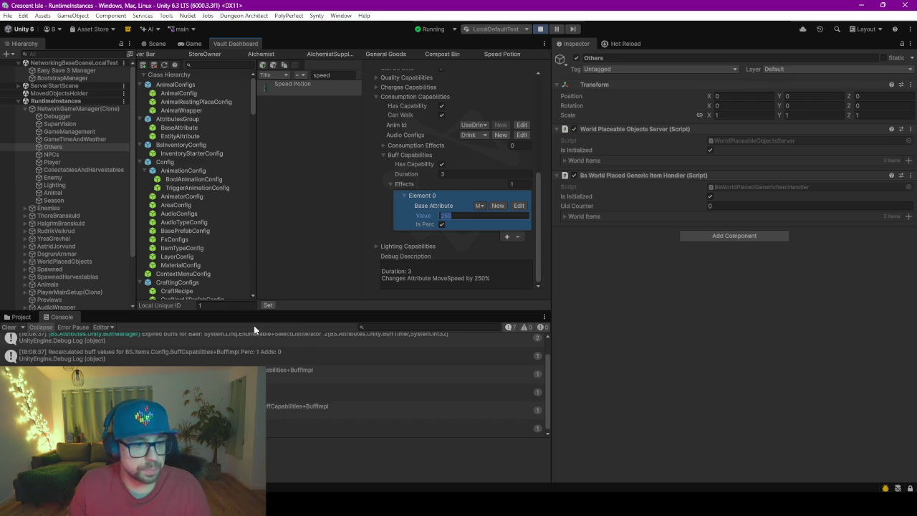
# Step: Select and inspect the Speed Potion's first buff effect entry
pyautogui.click(249, 356)
pyautogui.click(464, 226)
pyautogui.click(454, 213)
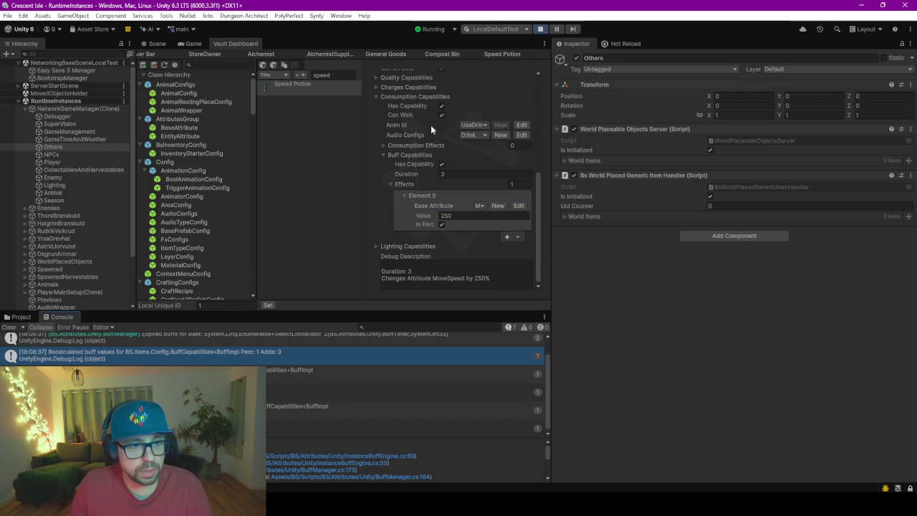
pyautogui.scroll(8, 418, 133)
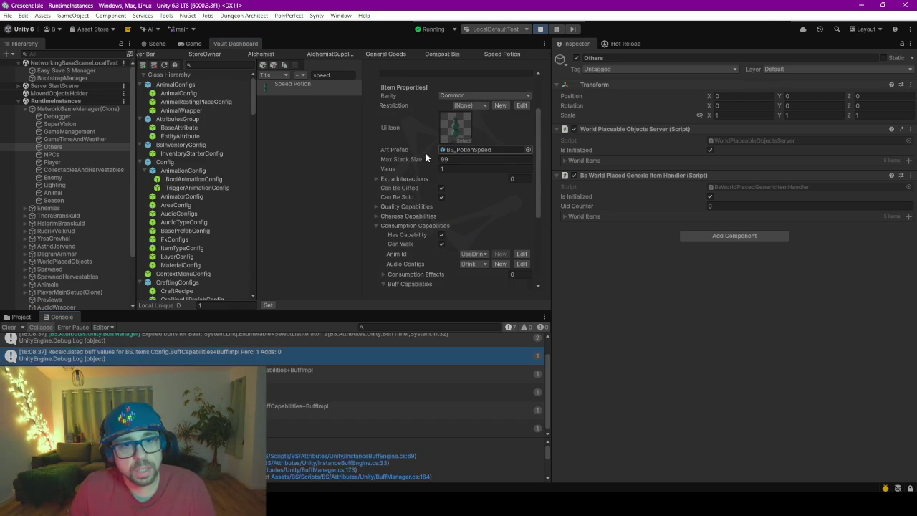
pyautogui.moveTo(537, 163); pyautogui.dragTo(526, 285)
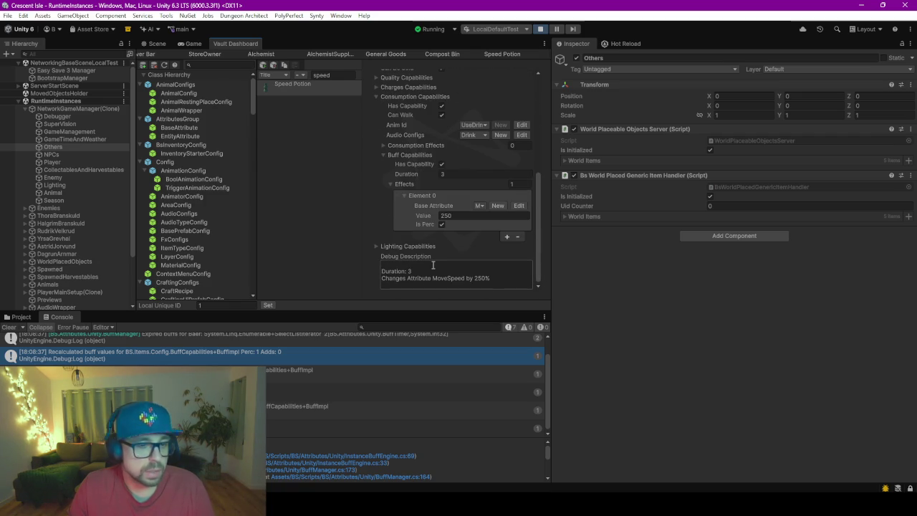
# Step: Check the buff effect's 250% MoveSpeed value without changing it, then show the Scene view
pyautogui.click(433, 219)
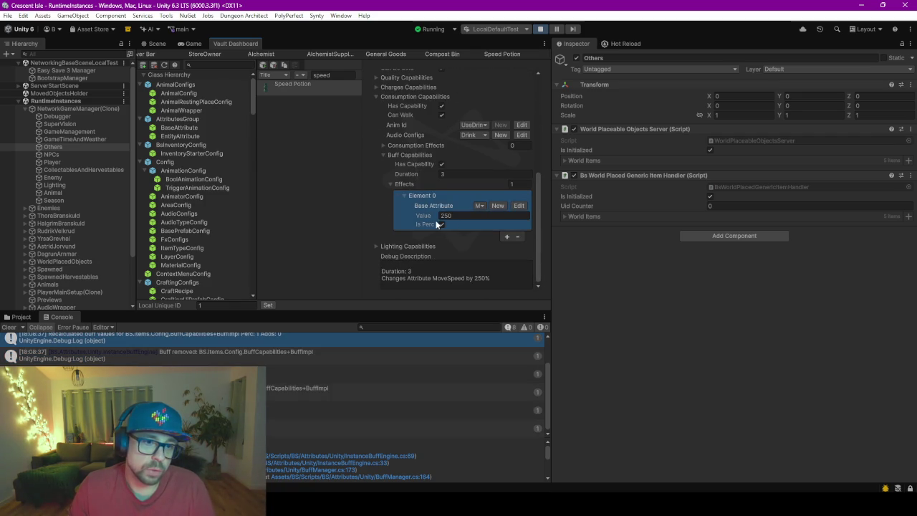
pyautogui.click(399, 174)
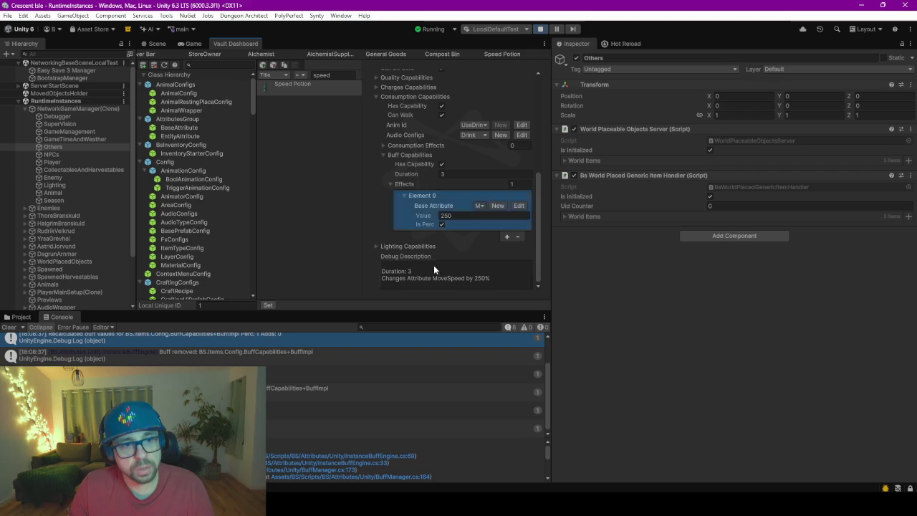
pyautogui.click(467, 200)
pyautogui.click(469, 217)
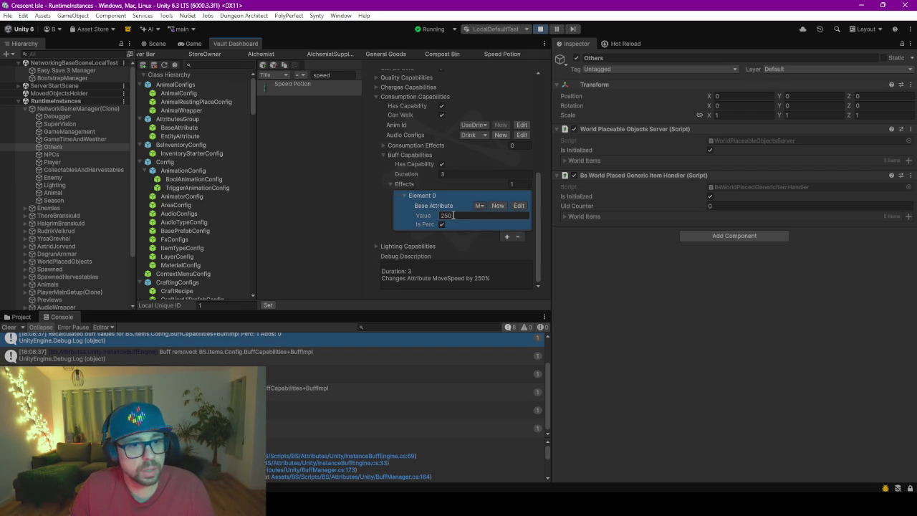
pyautogui.click(354, 221)
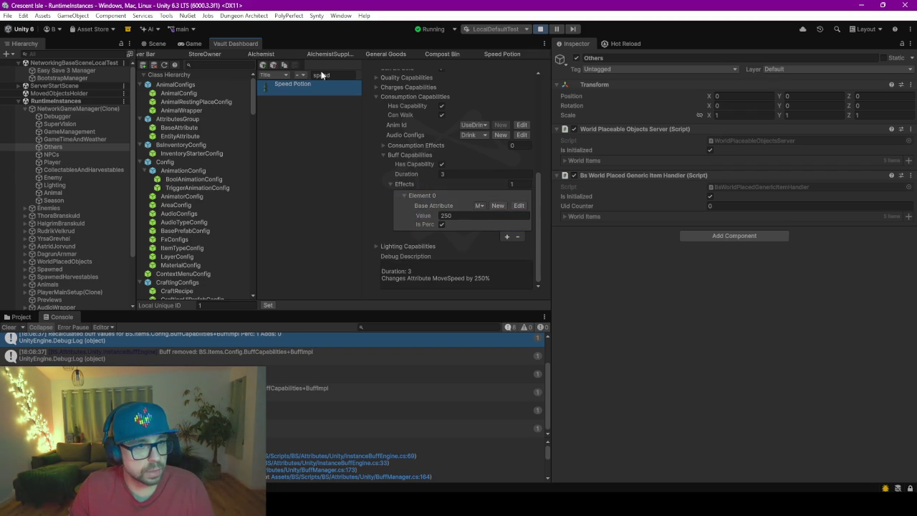
pyautogui.click(449, 215)
pyautogui.click(265, 97)
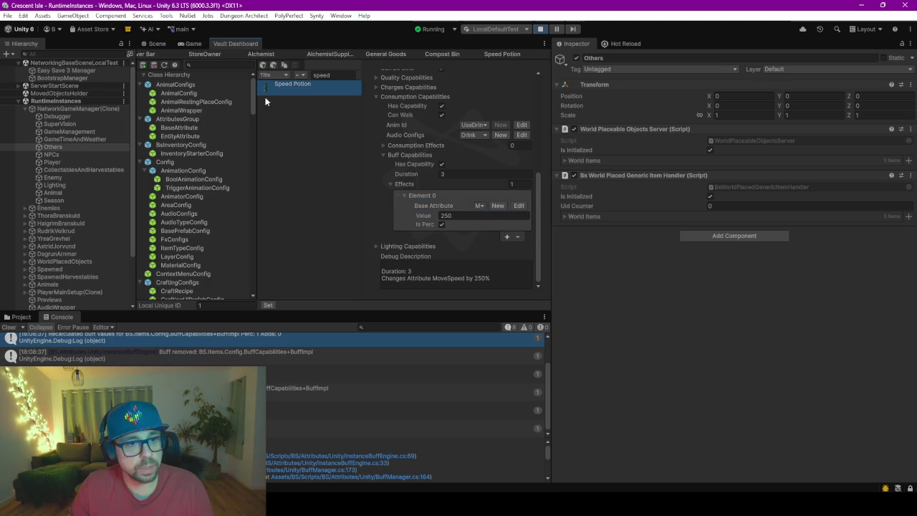
pyautogui.click(156, 43)
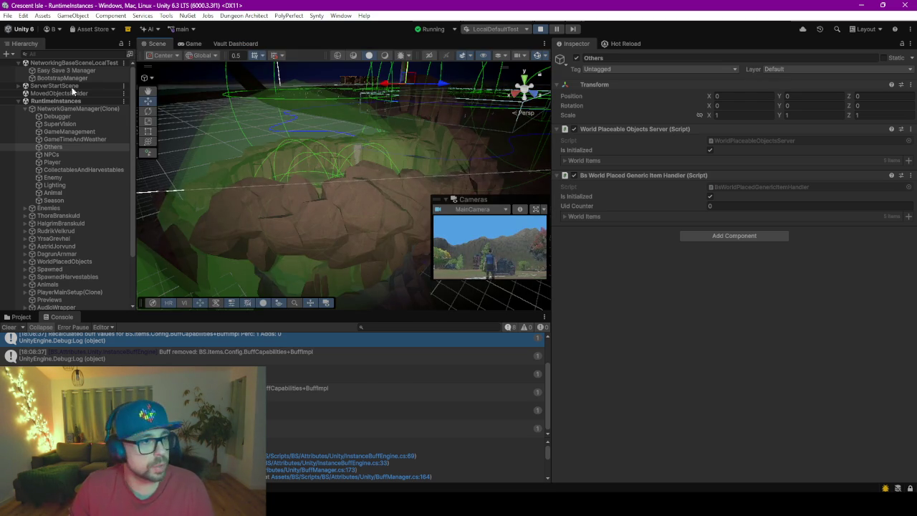
# Step: Select Player under PlayerMainSetup(Clone), frame and orbit around it, then show the Game view
pyautogui.click(26, 108)
pyautogui.click(25, 200)
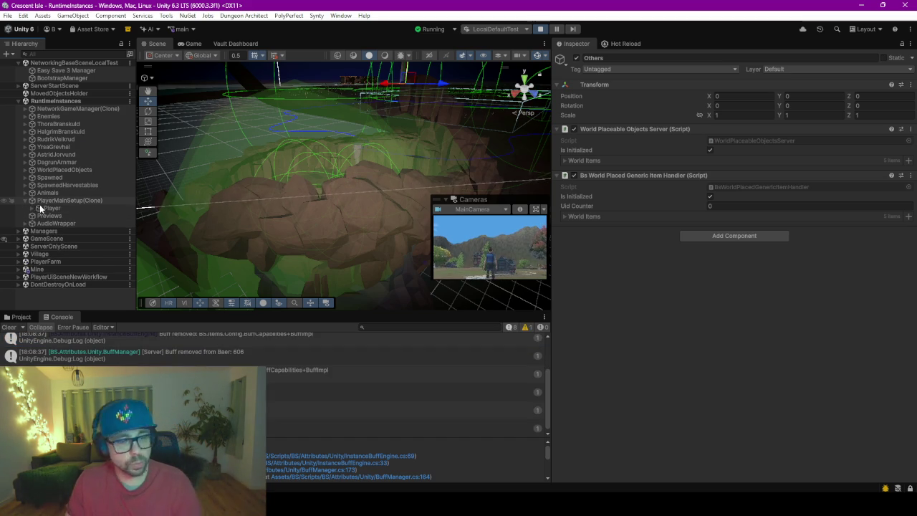
pyautogui.click(74, 207)
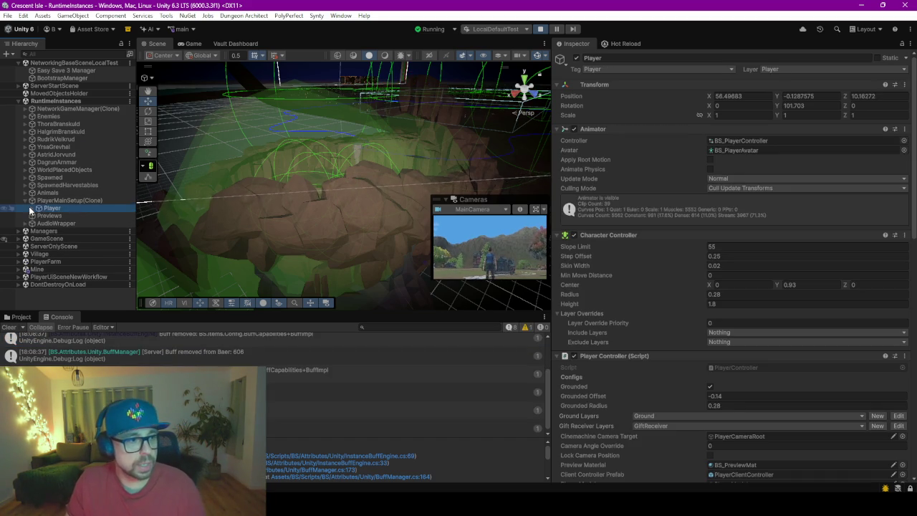
pyautogui.press('Right')
pyautogui.doubleClick(71, 208)
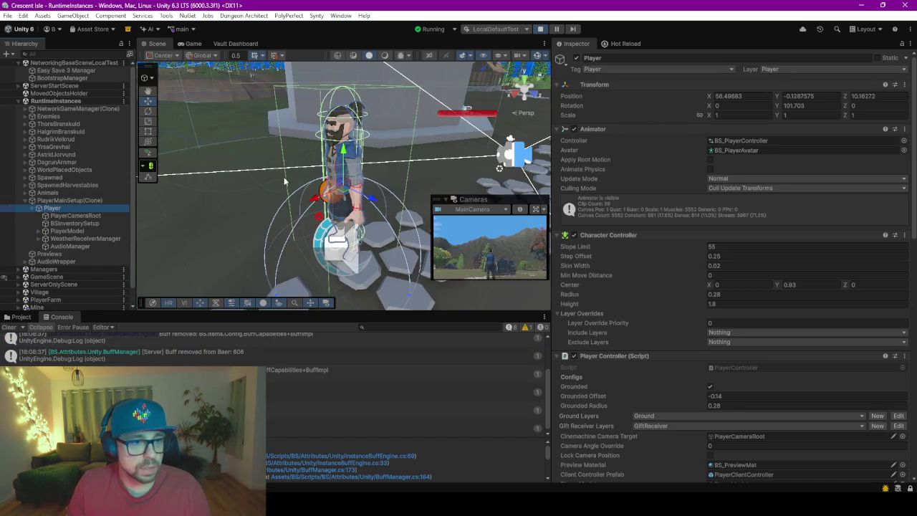
pyautogui.scroll(-6, 392, 102)
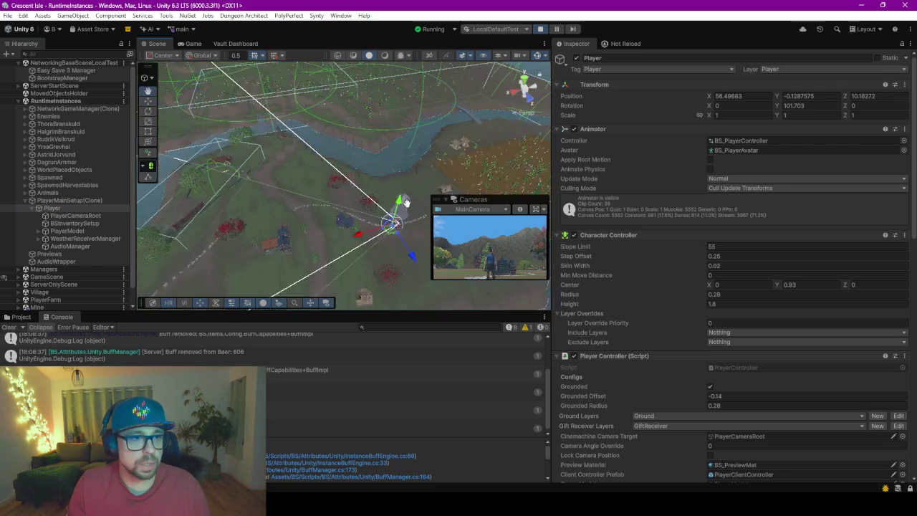
pyautogui.moveTo(406, 202)
pyautogui.mouseDown()
pyautogui.moveTo(341, 199)
pyautogui.moveTo(369, 227)
pyautogui.moveTo(221, 175)
pyautogui.mouseUp()
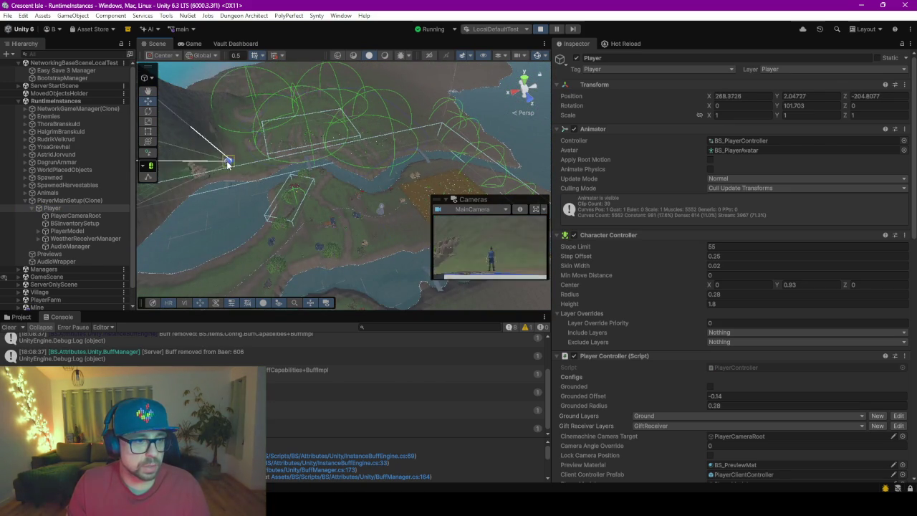
pyautogui.click(192, 43)
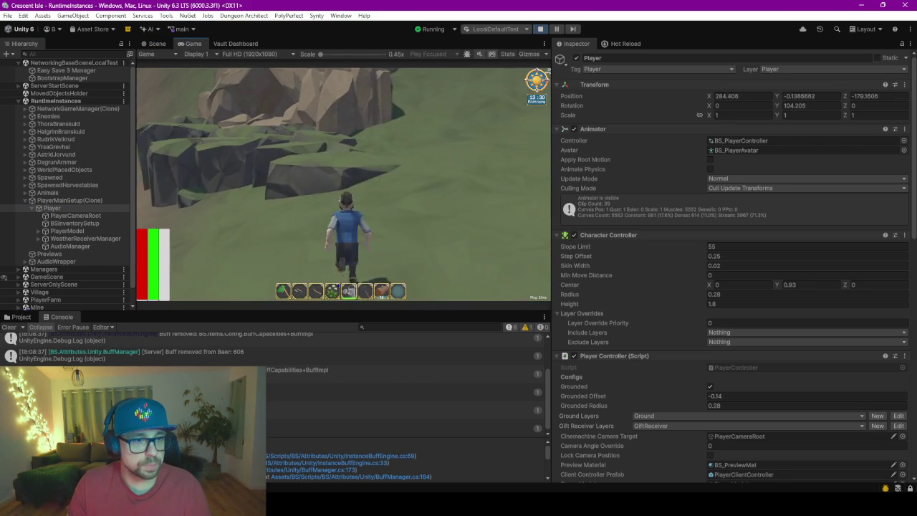
# Step: Run the buffed player through the rocky canyon and cave out toward the lake shore
pyautogui.press('space')
pyautogui.press('w')
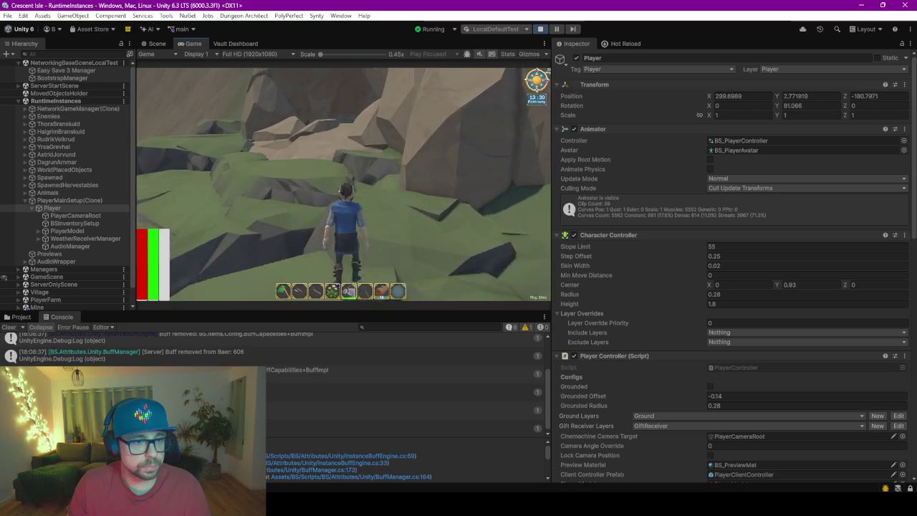
pyautogui.press('w')
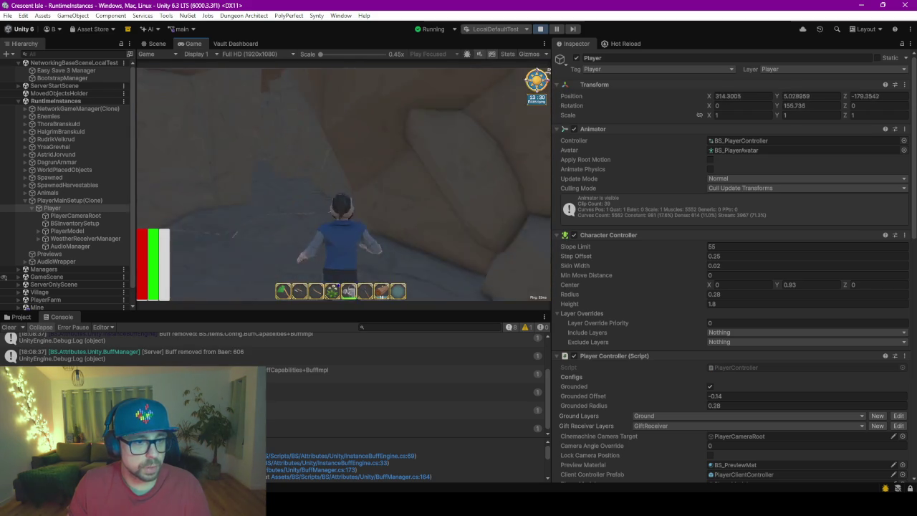
pyautogui.press('w')
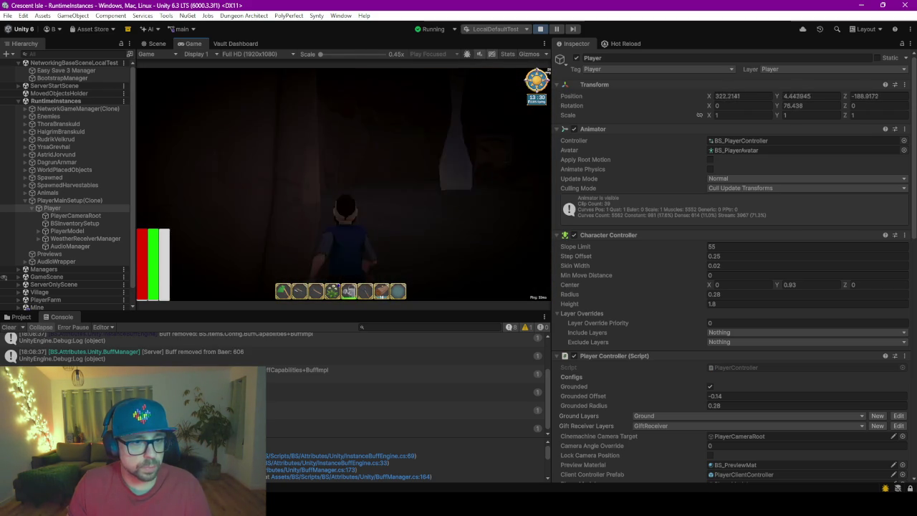
pyautogui.press('w')
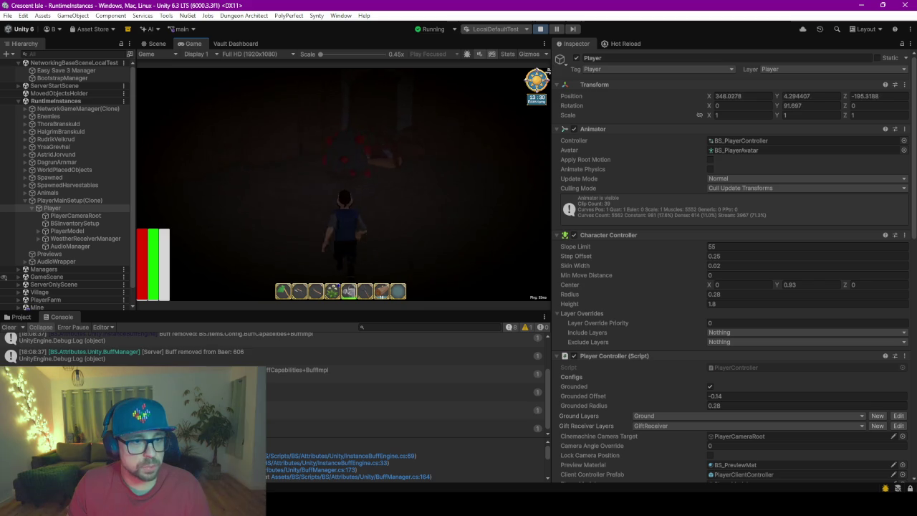
pyautogui.press('w')
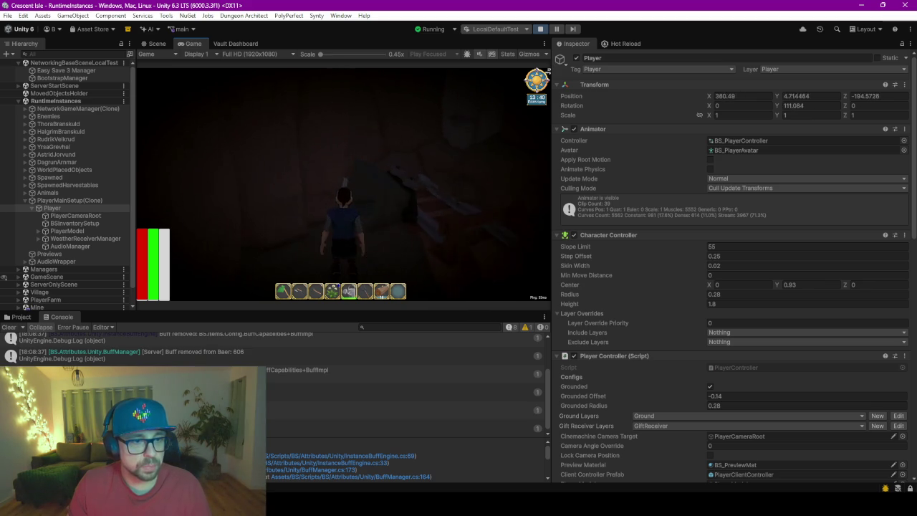
pyautogui.press('w')
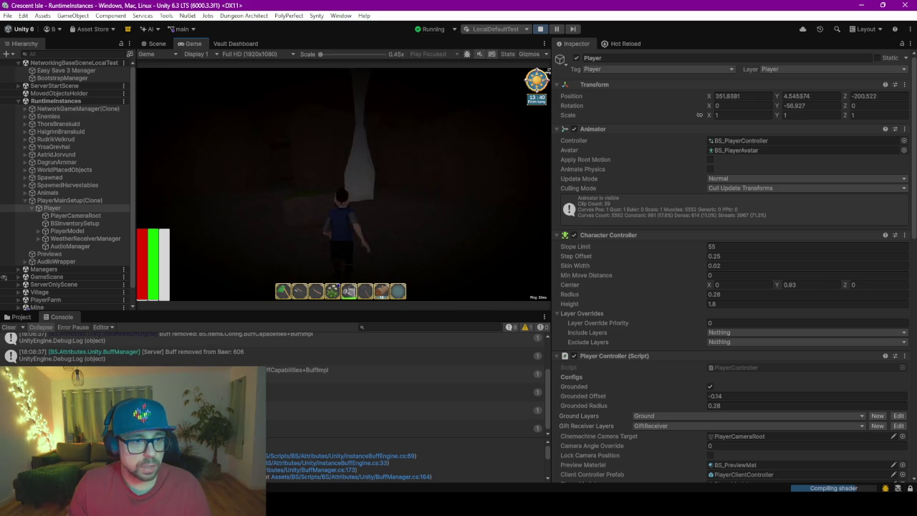
pyautogui.press('w')
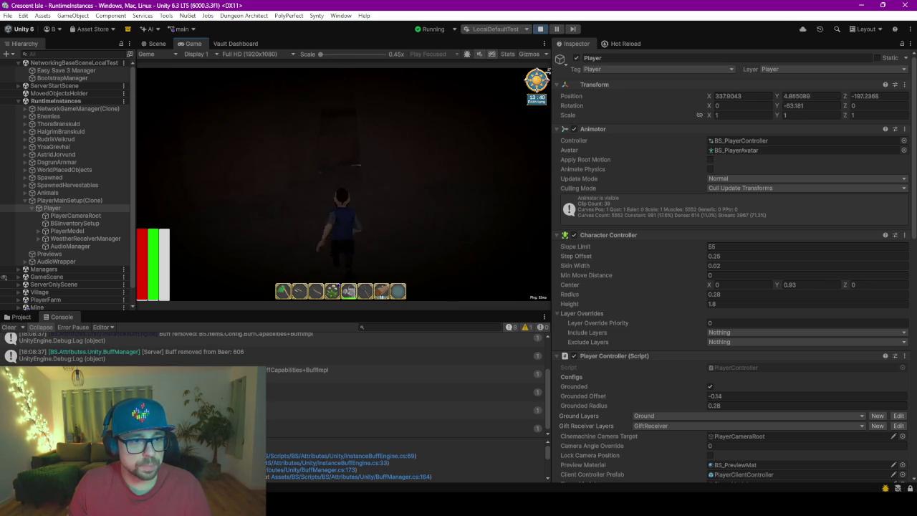
pyautogui.press('w')
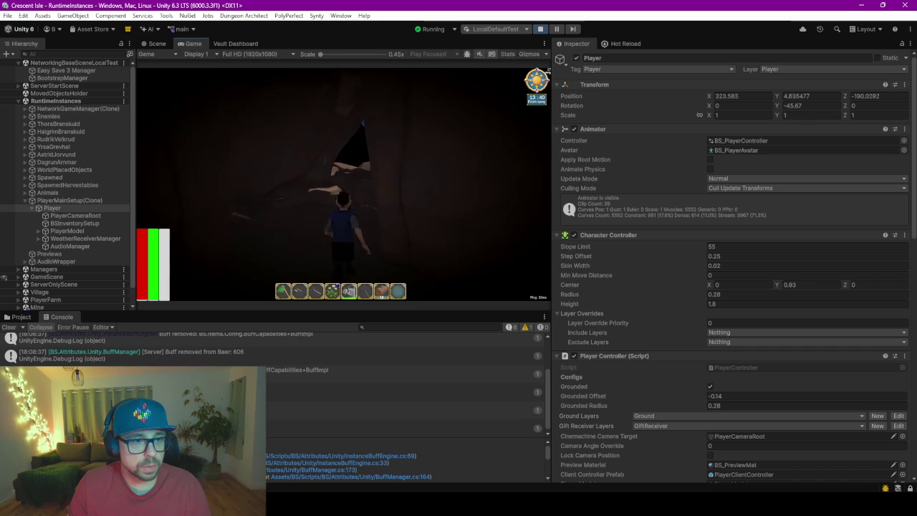
pyautogui.press('w')
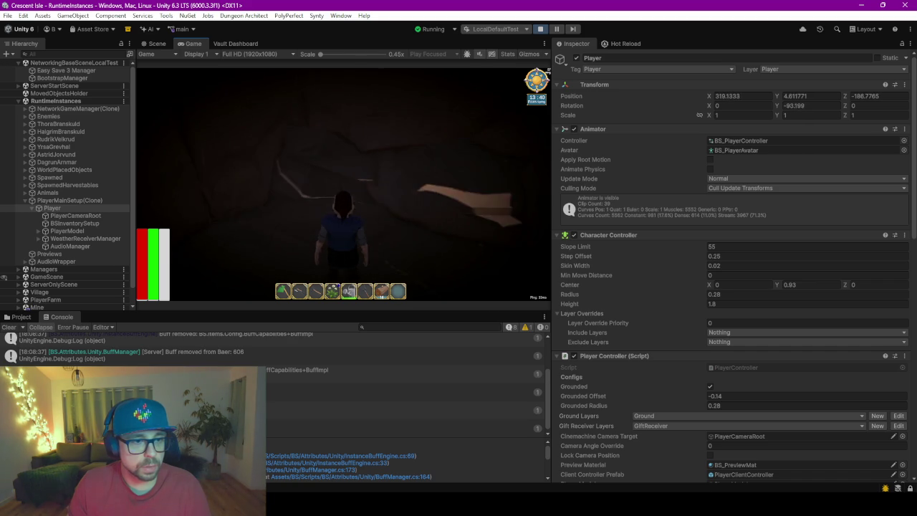
pyautogui.press('w')
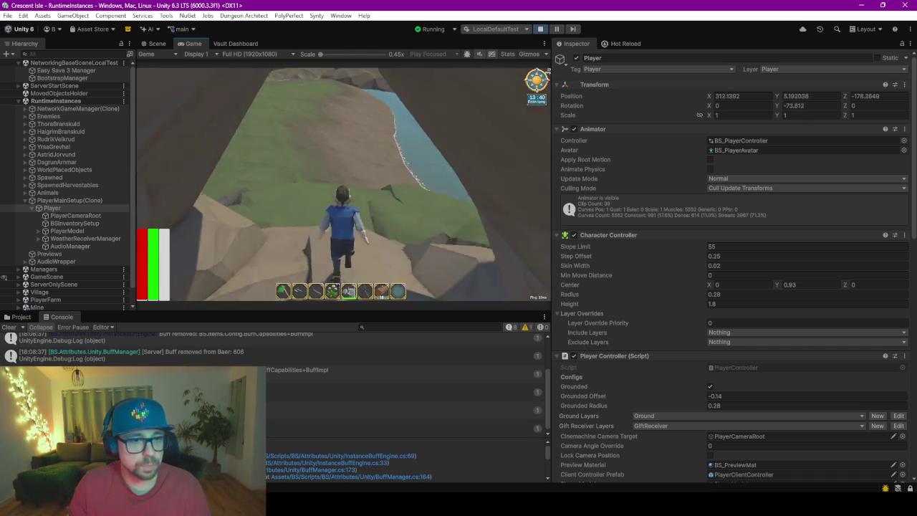
pyautogui.press('w')
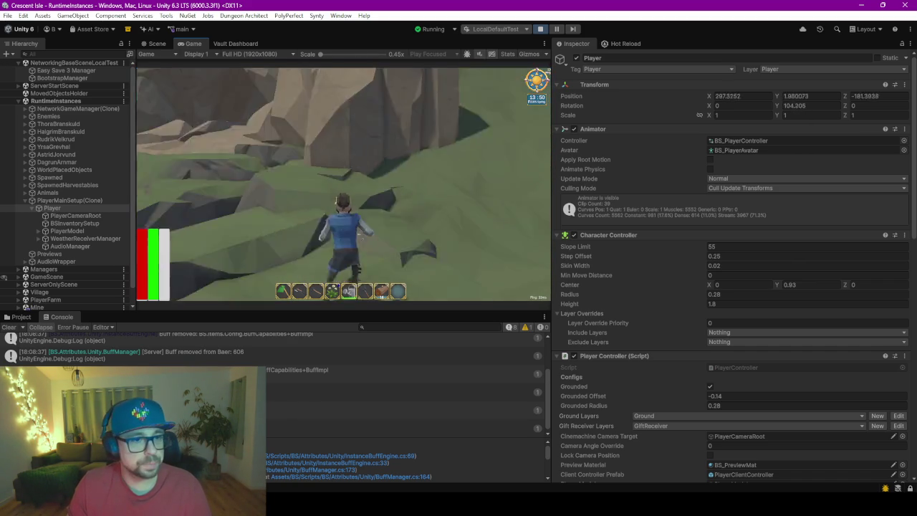
pyautogui.press('w')
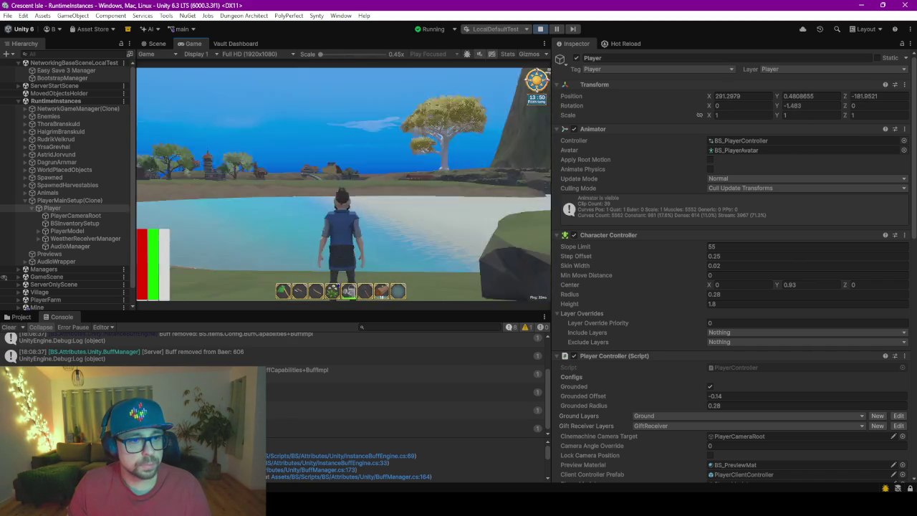
# Step: Respawn the player from the in-game menu, run toward the house, and open the inventory
pyautogui.press('Tab')
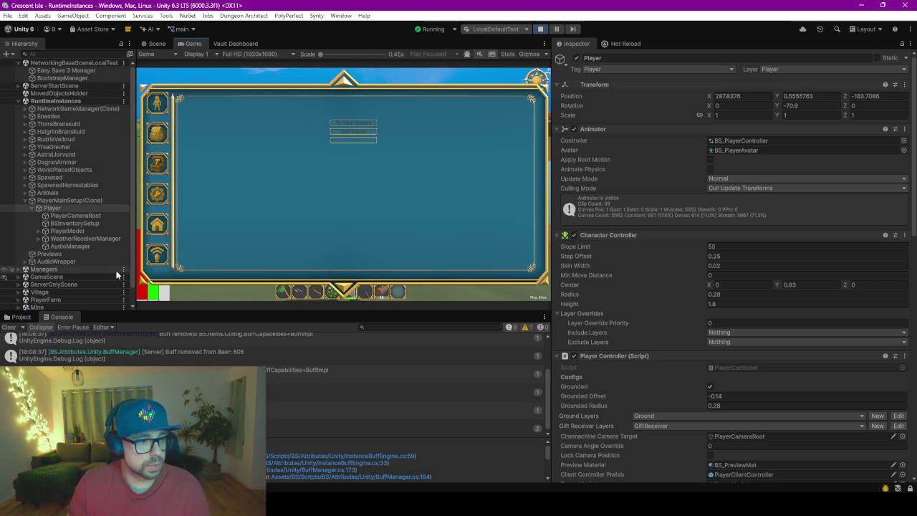
pyautogui.click(343, 145)
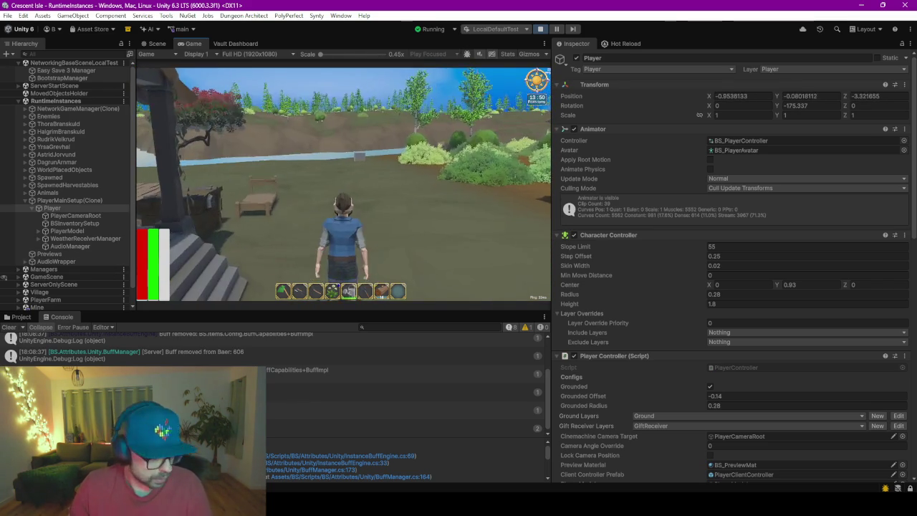
pyautogui.press('w')
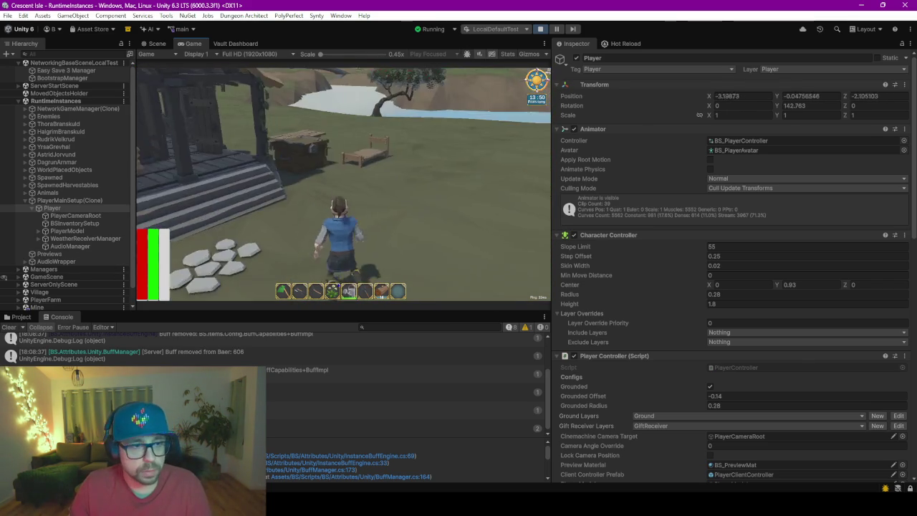
pyautogui.press('w')
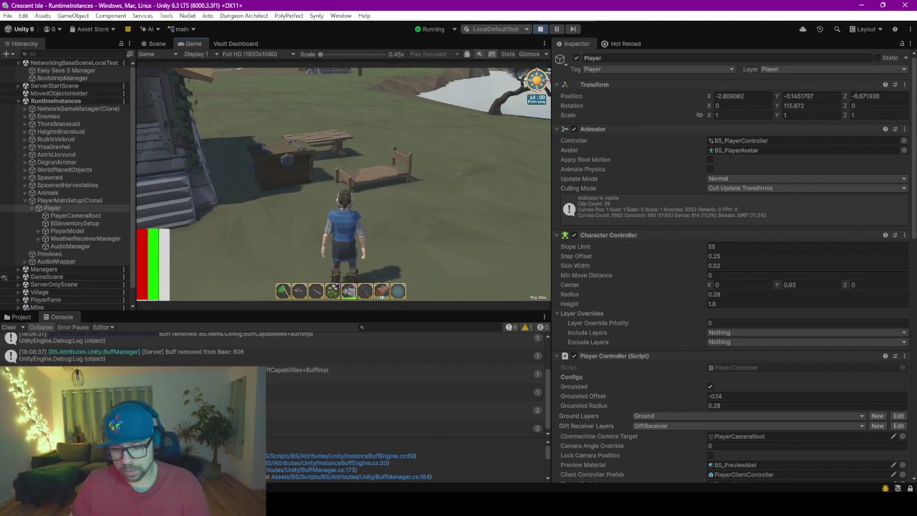
pyautogui.press('i')
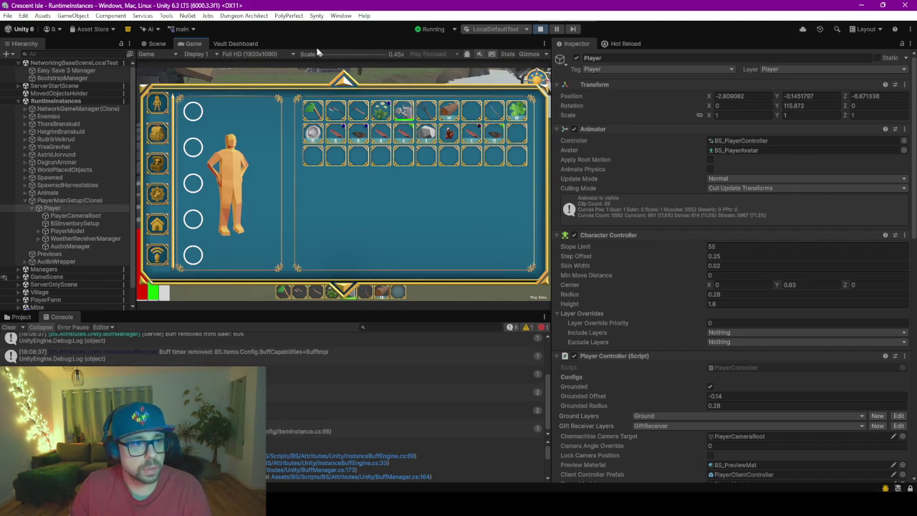
# Step: Reselect the Speed Potion's buff Element 0 and enlarge the Vault Dashboard over the console
pyautogui.click(242, 45)
pyautogui.click(451, 210)
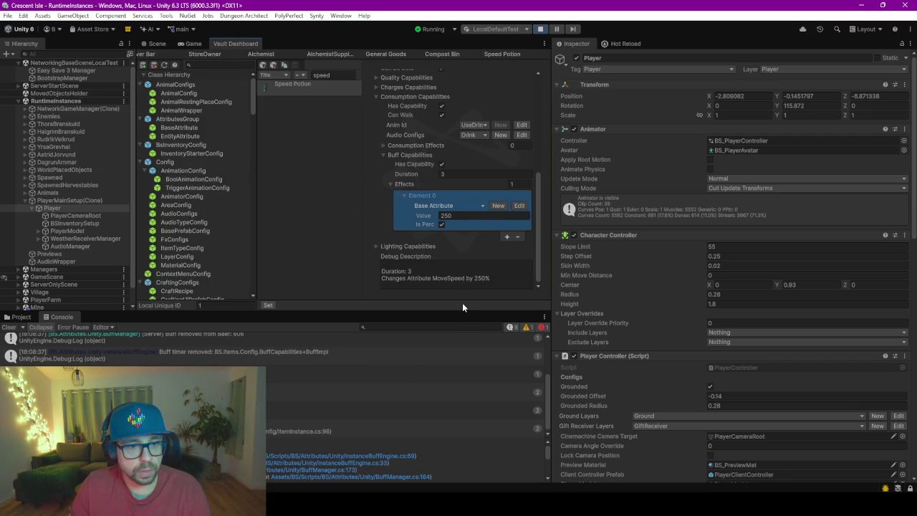
pyautogui.moveTo(459, 312); pyautogui.dragTo(454, 419)
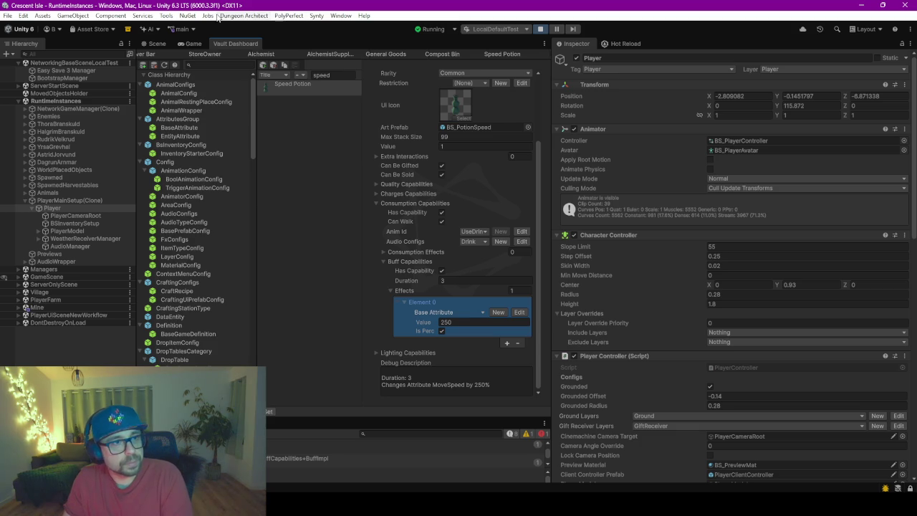
pyautogui.click(167, 16)
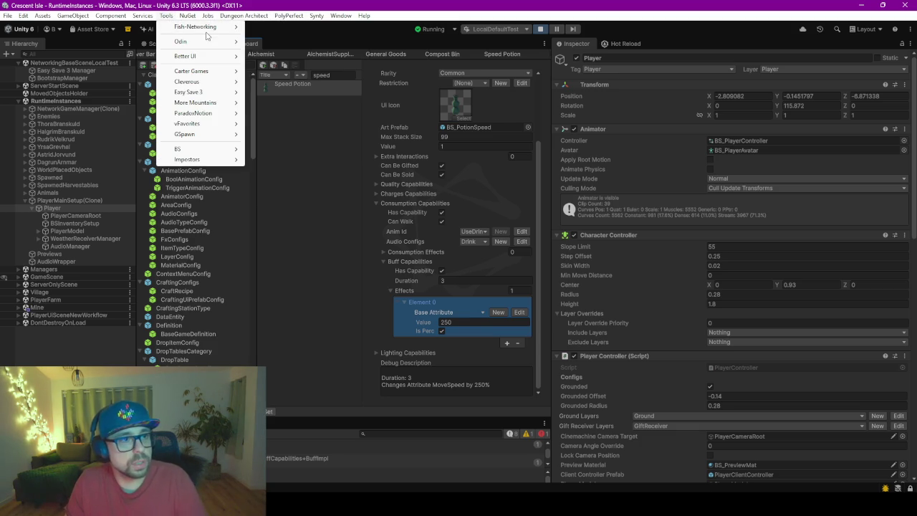
# Step: Open Tools > Odin > Preferences, move it aside, and open Item.cs in Rider from the Script field
pyautogui.moveTo(204, 41)
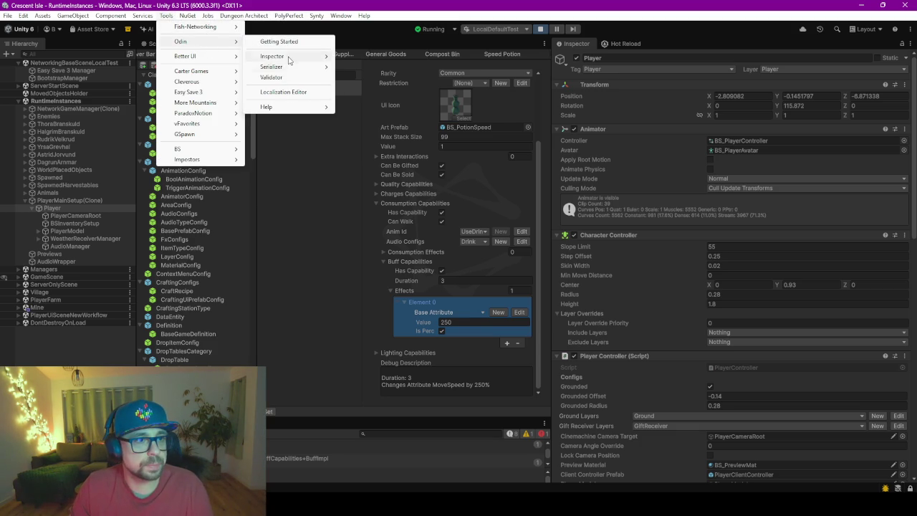
pyautogui.moveTo(301, 57)
pyautogui.click(383, 110)
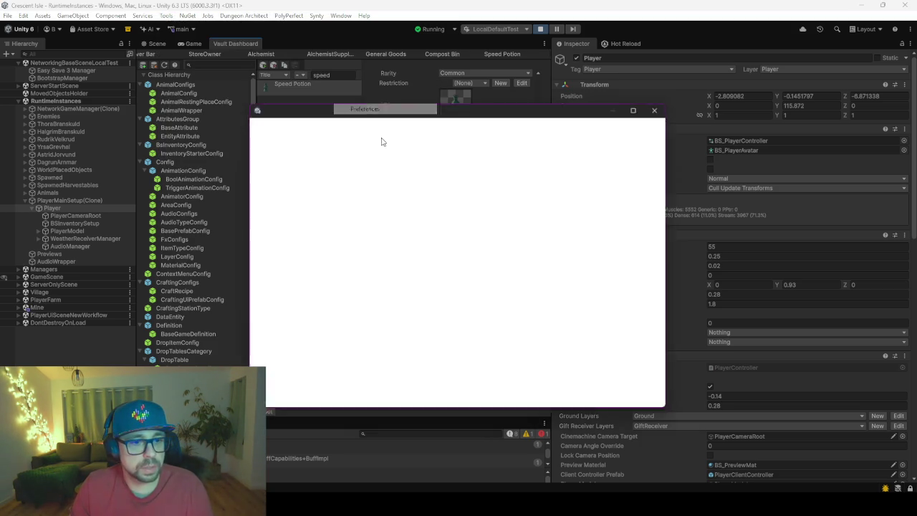
pyautogui.moveTo(473, 109); pyautogui.dragTo(772, 98)
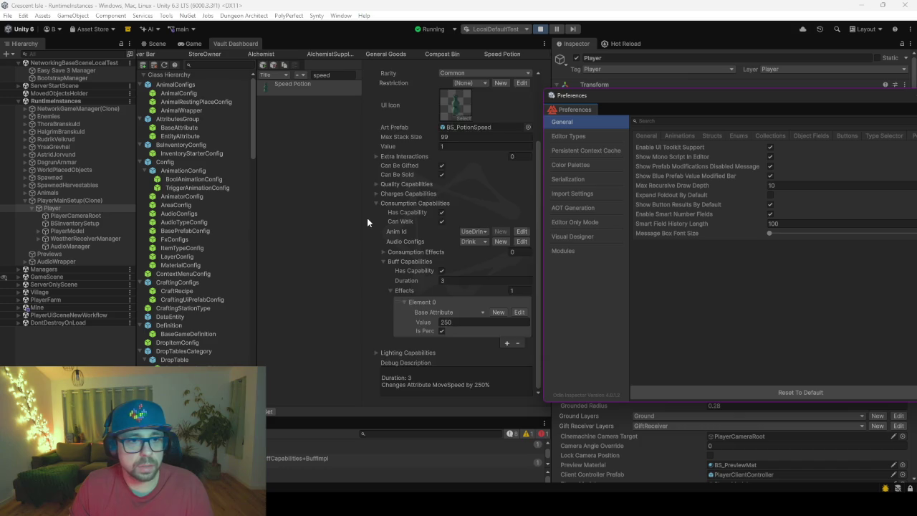
pyautogui.doubleClick(466, 85)
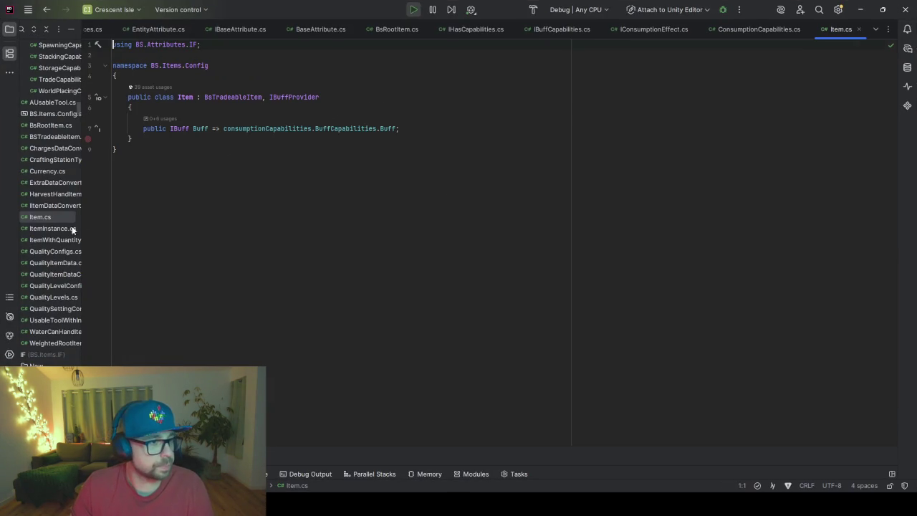
# Step: Follow Item's Buff property to the BuffCapabilities declaration in ConsumptionCapabilities.cs
pyautogui.click(171, 130)
pyautogui.keyDown('ctrl'); pyautogui.click(340, 129); pyautogui.keyUp('ctrl')
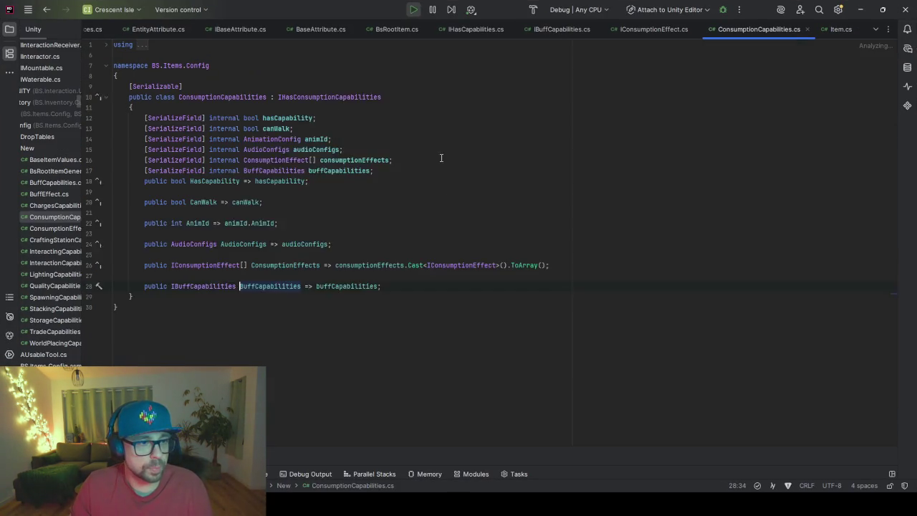
pyautogui.click(206, 359)
pyautogui.click(161, 350)
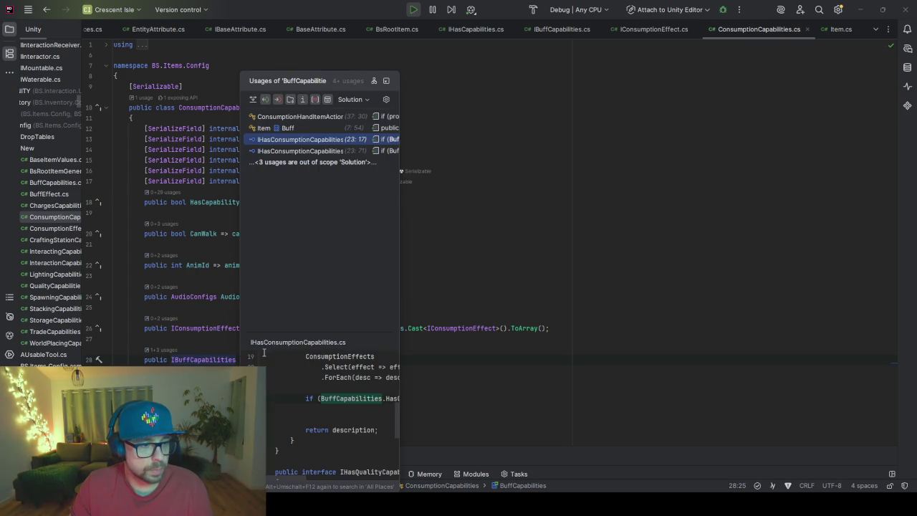
# Step: List BuffCapabilities usages, jump to its implementation with Ctrl+F12, and return to Unity
pyautogui.click(541, 218)
pyautogui.click(541, 234)
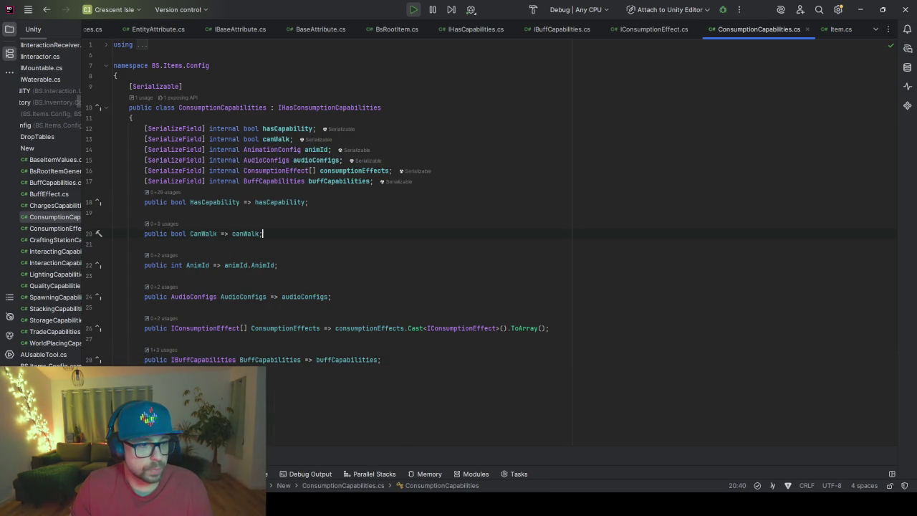
pyautogui.keyDown('ctrl'); pyautogui.click(206, 362); pyautogui.keyUp('ctrl')
pyautogui.hotkey('ctrl', 'F12')
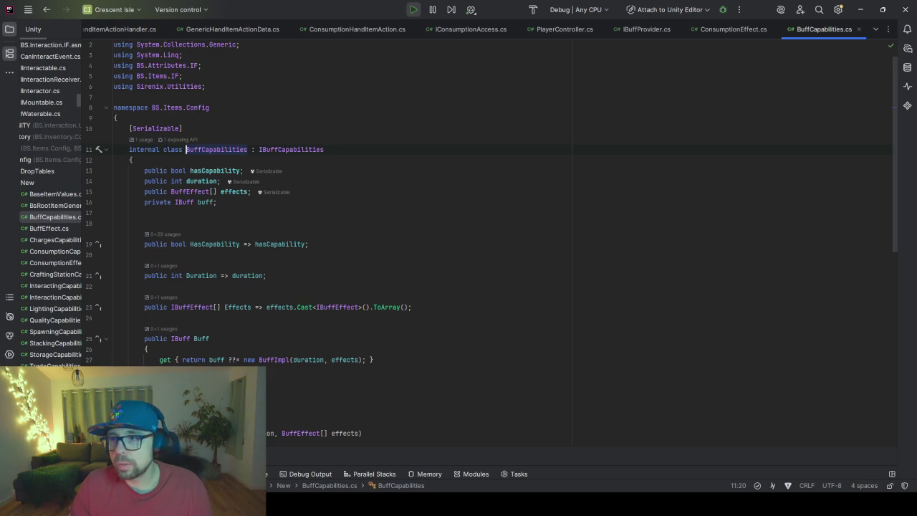
pyautogui.hotkey('alt', 'Tab')
pyautogui.click(666, 98)
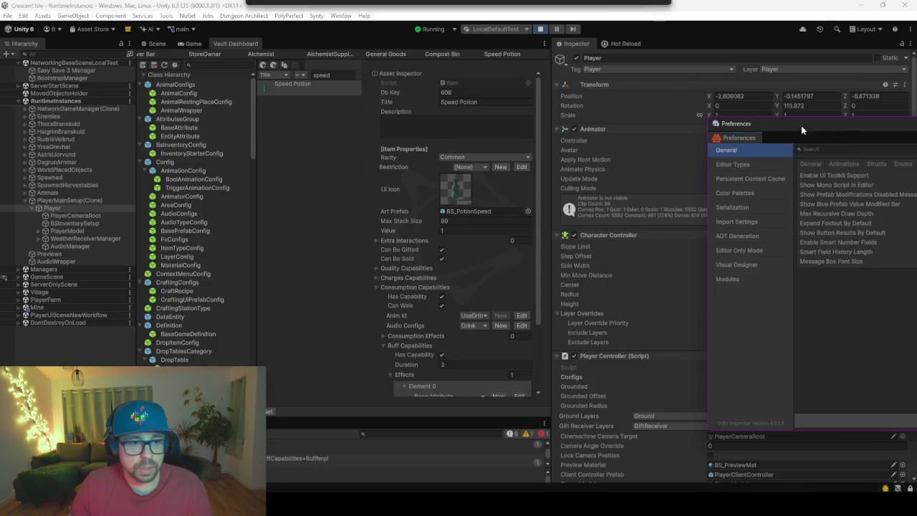
# Step: In Odin Editor Types, search 'BaseA', tick BaseAttribute for Odin drawing, and close Preferences
pyautogui.scroll(-3, 427, 337)
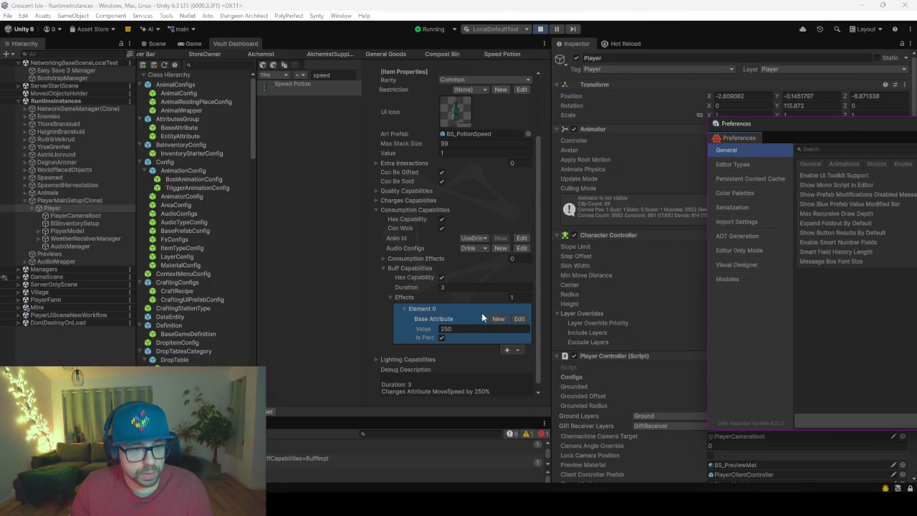
pyautogui.click(439, 320)
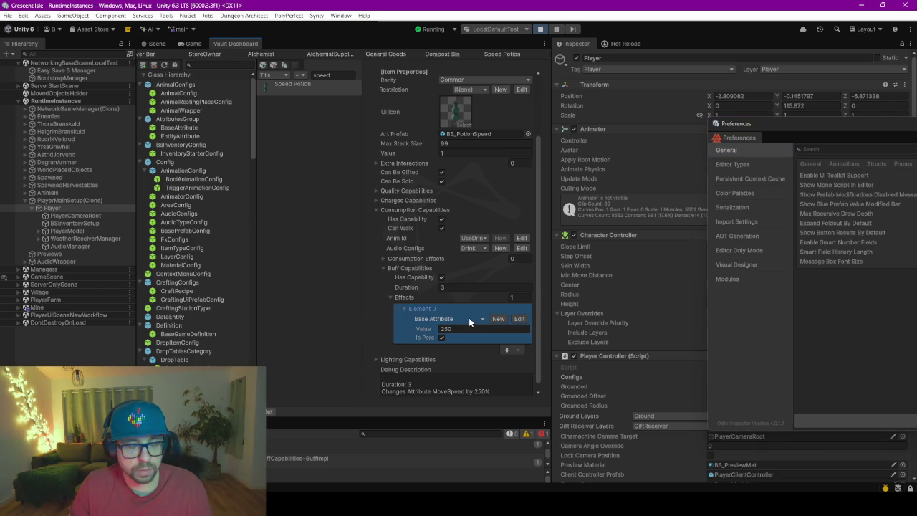
pyautogui.moveTo(890, 125); pyautogui.dragTo(553, 112)
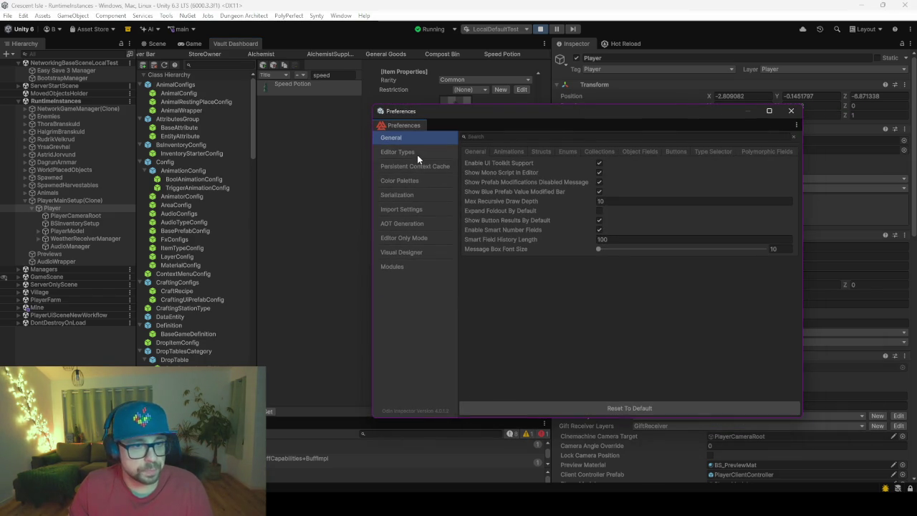
pyautogui.click(417, 153)
pyautogui.click(556, 161)
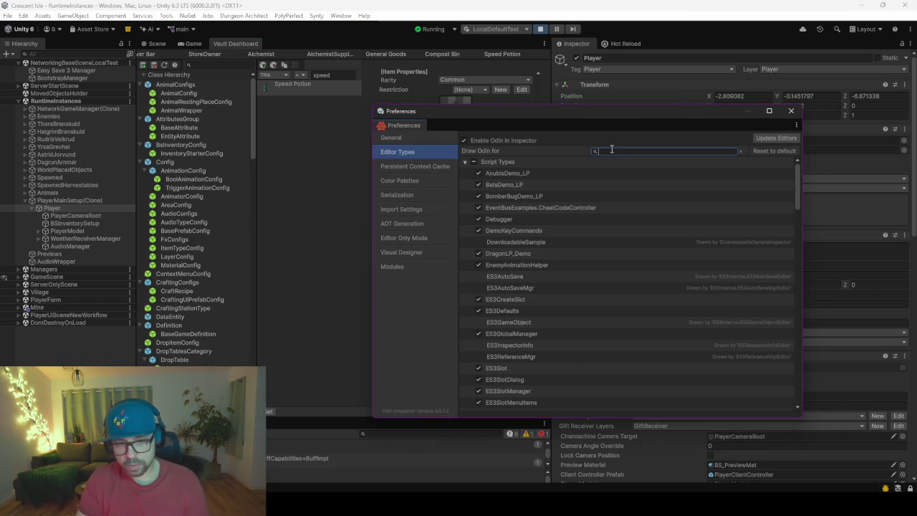
pyautogui.write('Base')
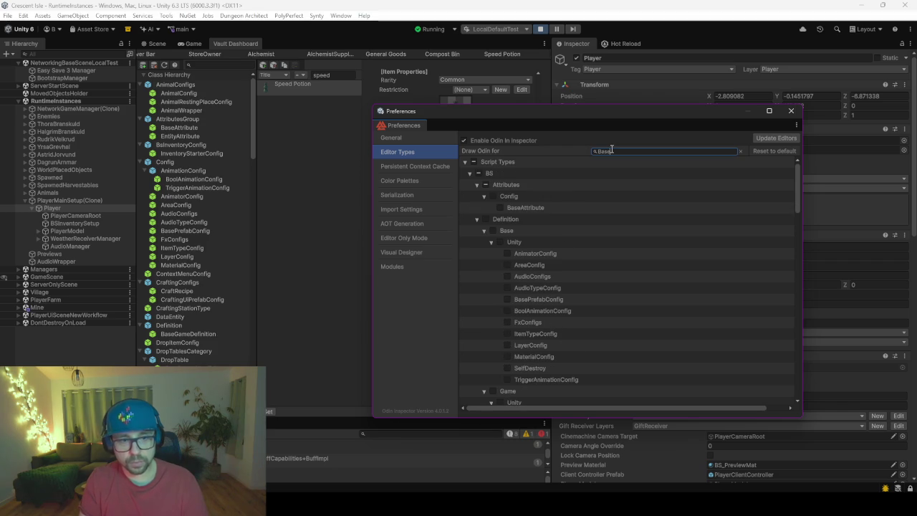
pyautogui.write('Att')
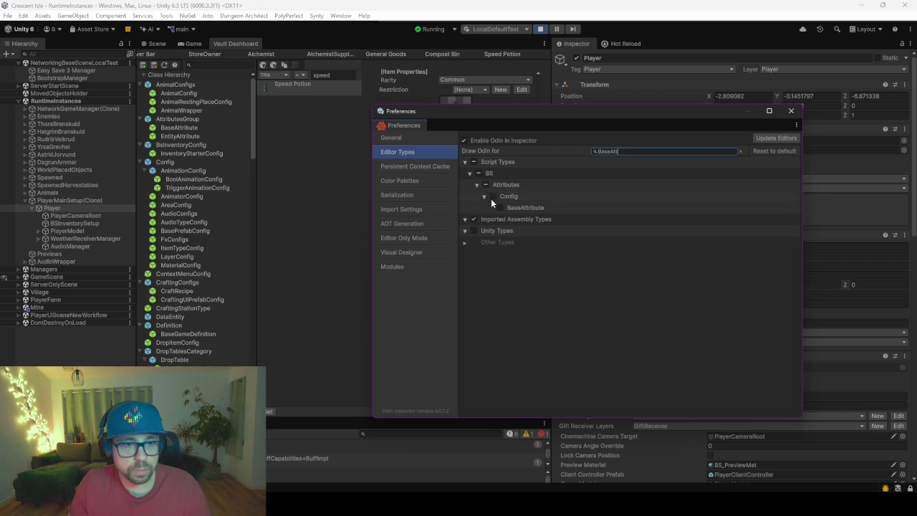
pyautogui.click(500, 207)
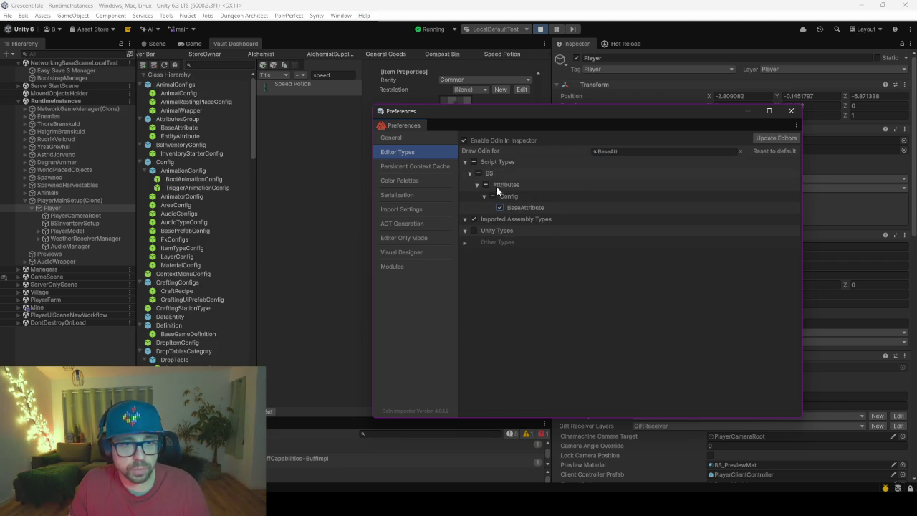
pyautogui.click(792, 113)
pyautogui.scroll(-1, 355, 294)
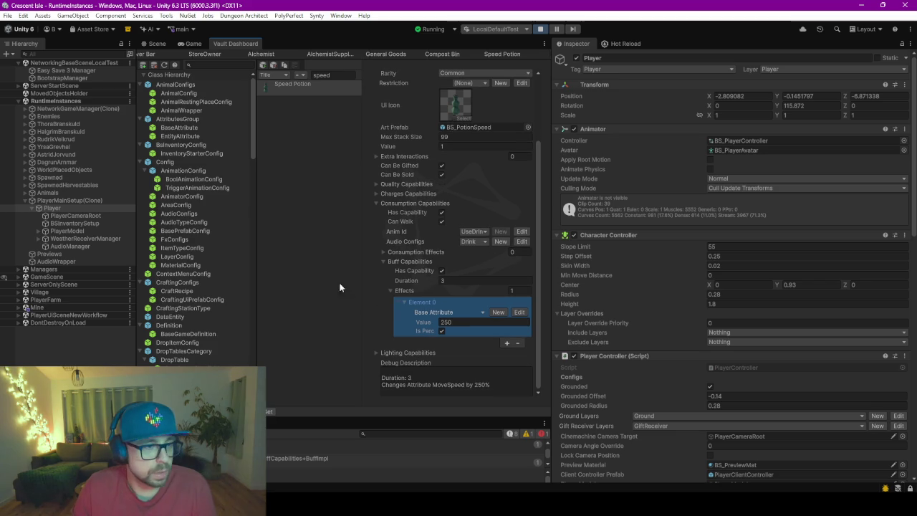
# Step: Clear the item list filter, search 'spe', and select the Speed Potion
pyautogui.click(319, 75)
pyautogui.press('BackSpace')
pyautogui.press('BackSpace')
pyautogui.press('BackSpace')
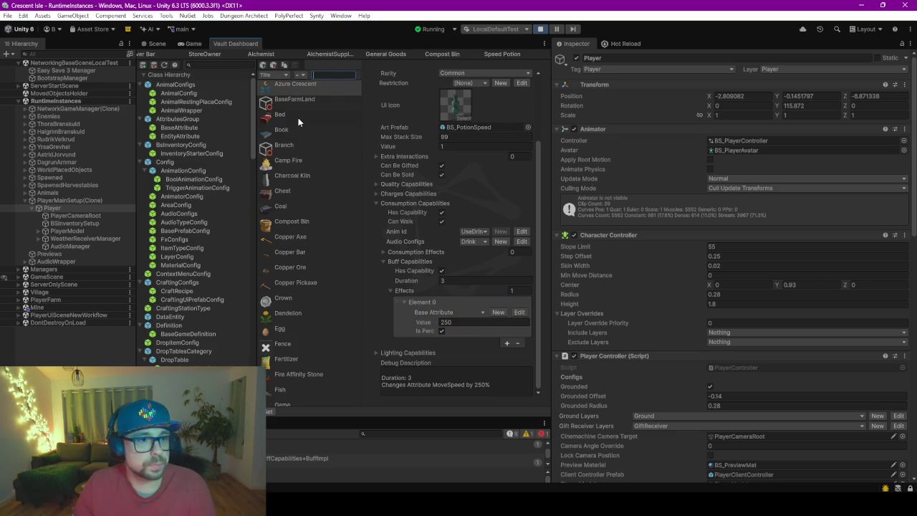
pyautogui.click(297, 119)
pyautogui.scroll(-10, 332, 278)
pyautogui.write('spe')
pyautogui.click(320, 84)
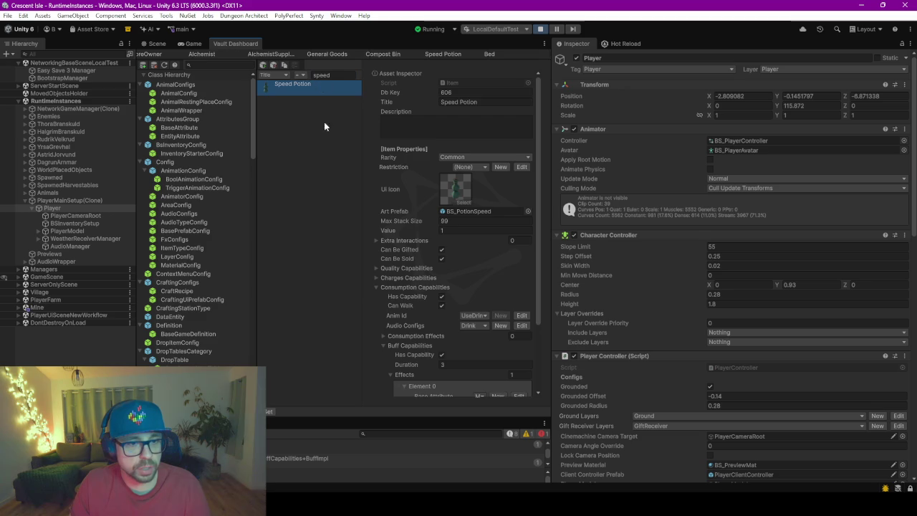
pyautogui.scroll(-2, 427, 333)
# Step: Set the buff's Element 0 Base Attribute to MoveSpeed, then return to the running game
pyautogui.click(483, 317)
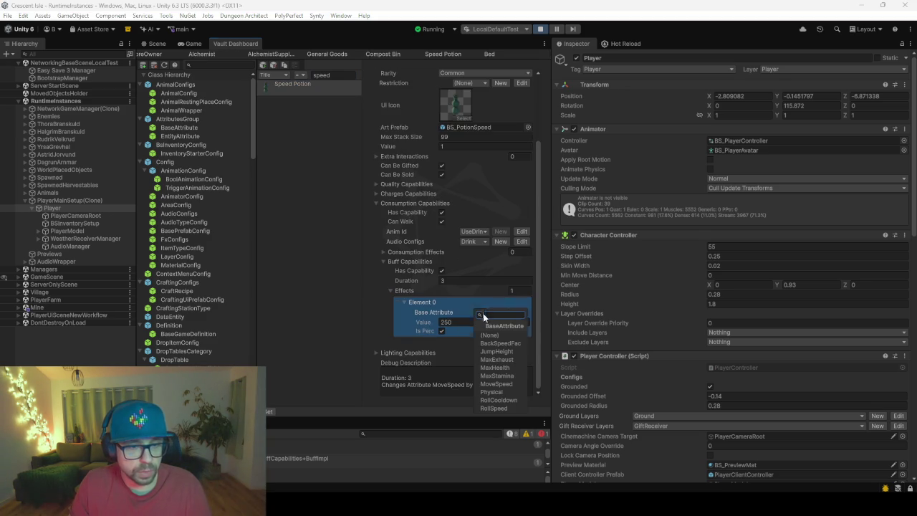
pyautogui.click(372, 307)
pyautogui.moveTo(363, 308); pyautogui.dragTo(330, 306)
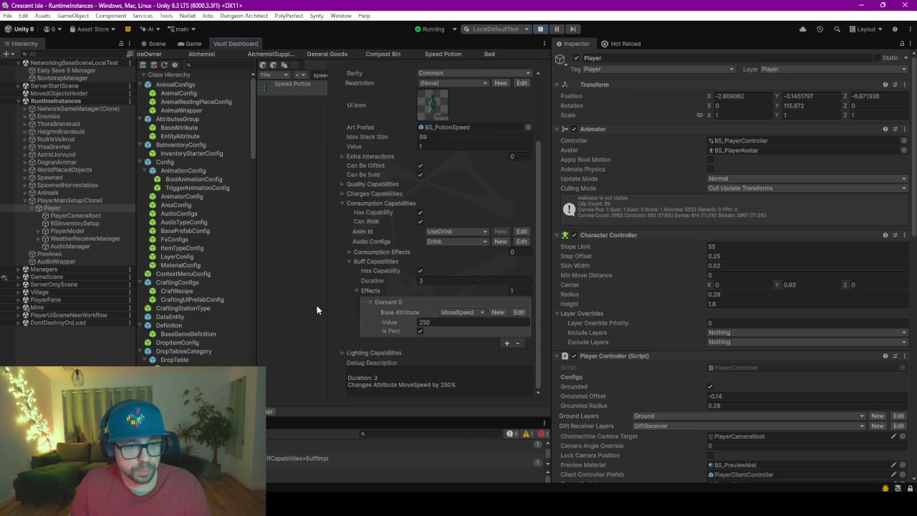
pyautogui.click(453, 312)
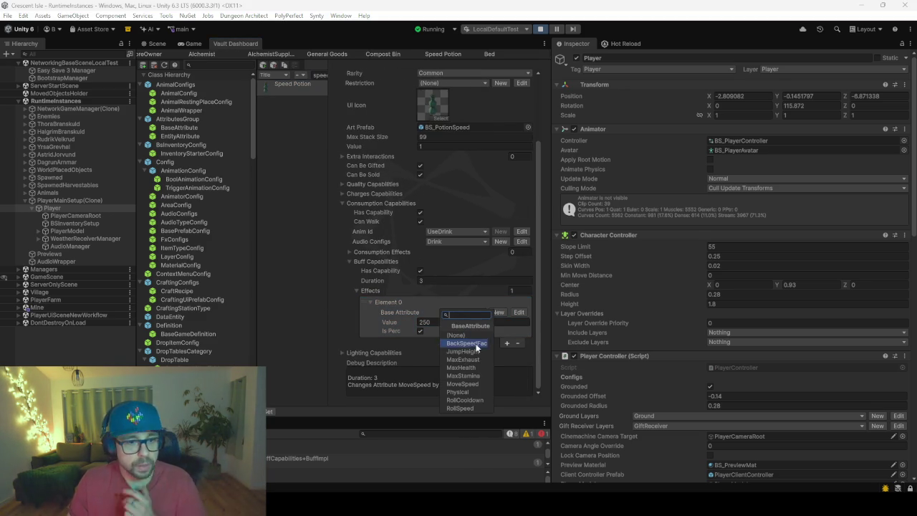
pyautogui.click(462, 383)
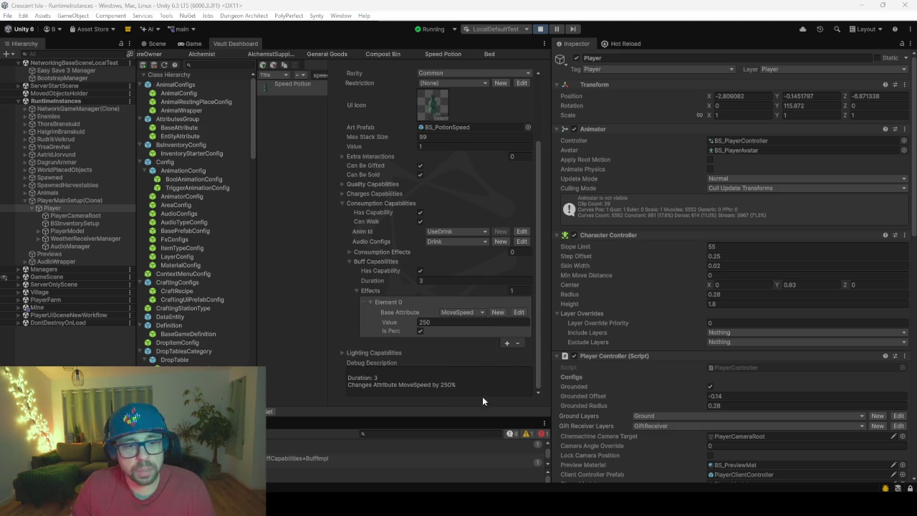
pyautogui.click(455, 315)
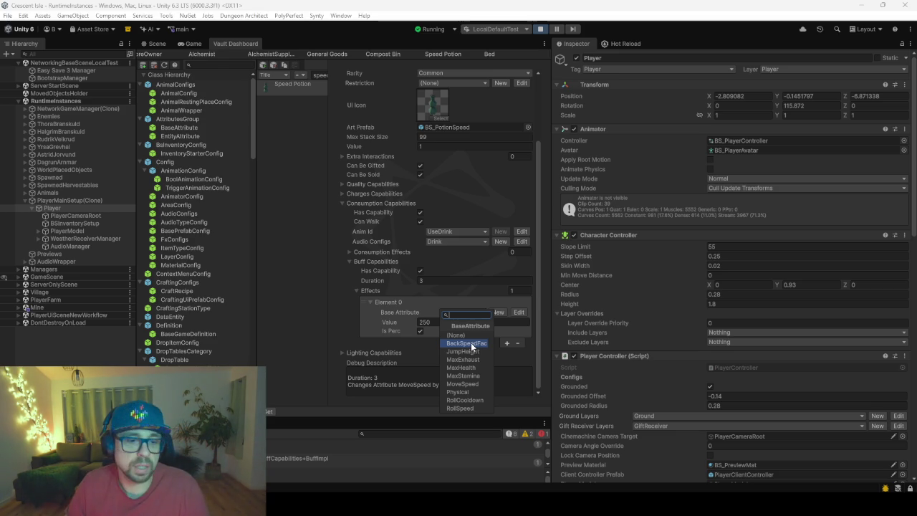
pyautogui.click(191, 44)
pyautogui.press('Escape')
# Step: Run the player toward the house, bench and lake to gauge the MoveSpeed boost
pyautogui.press('w')
pyautogui.press('w')
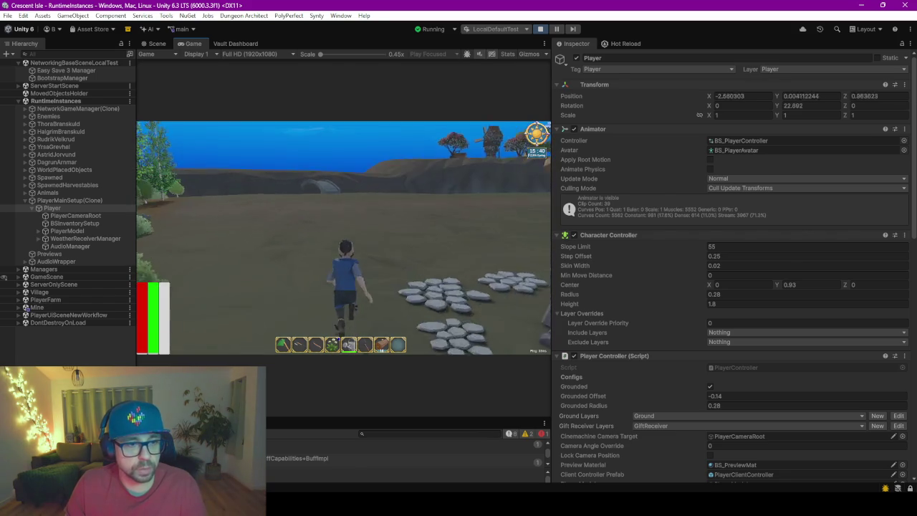
pyautogui.press('w')
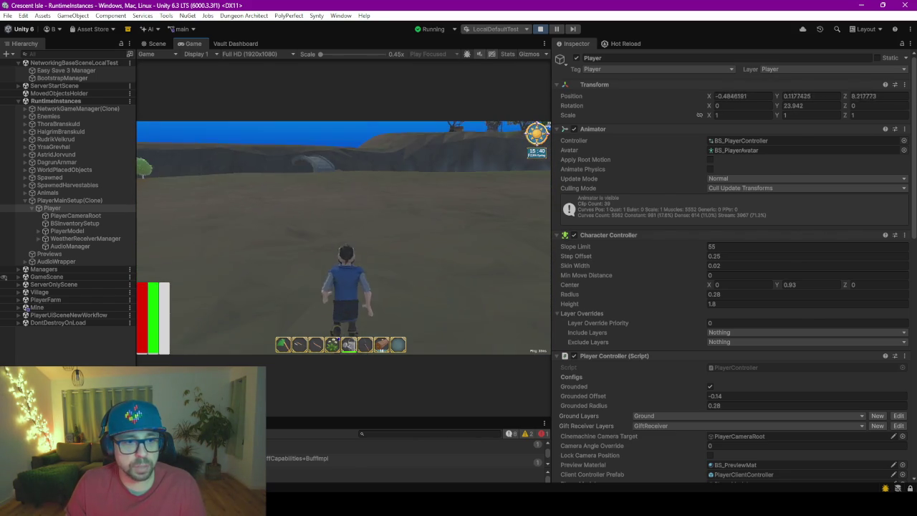
pyautogui.press('w')
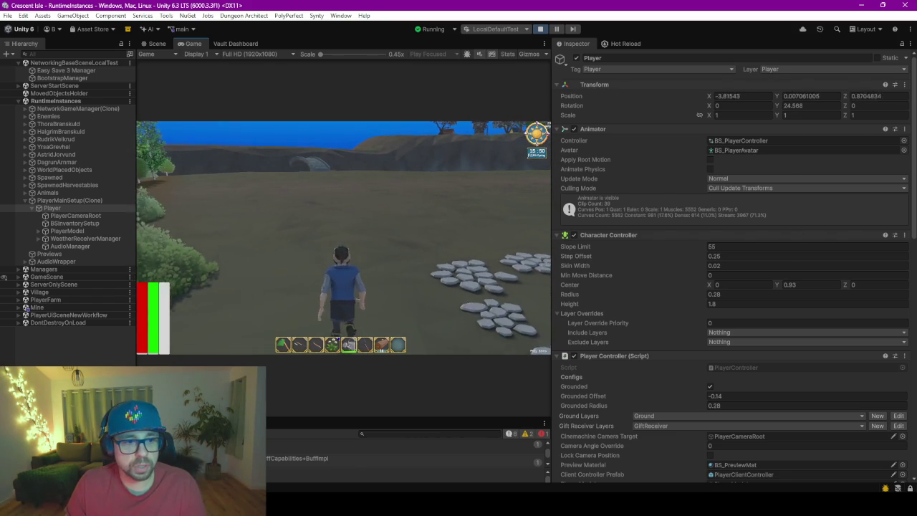
pyautogui.press('w')
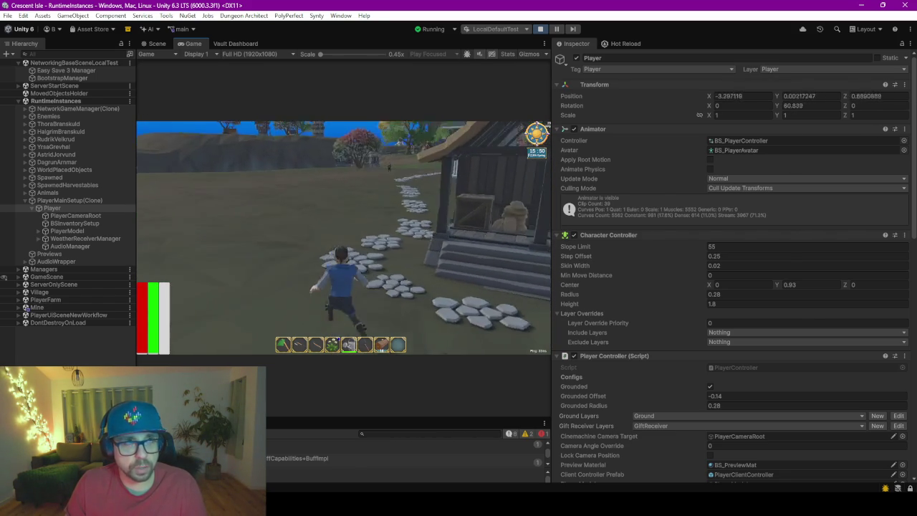
pyautogui.press('w')
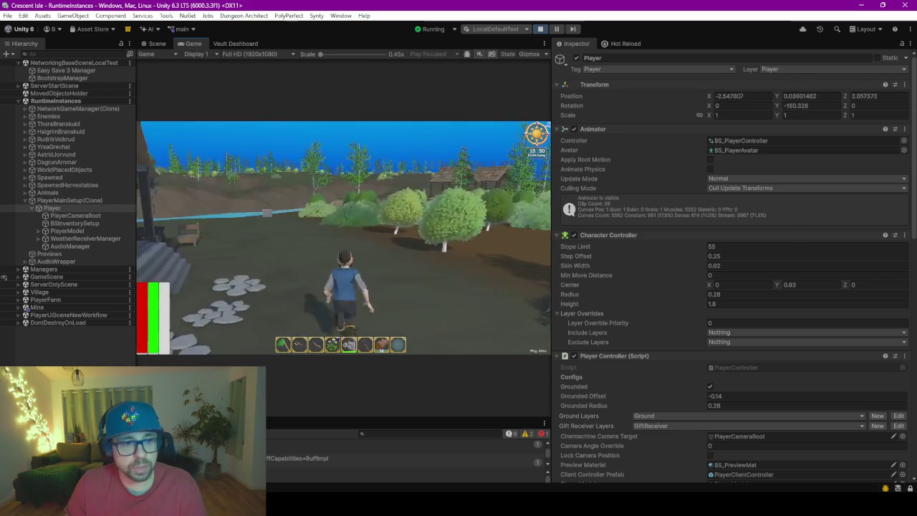
pyautogui.press('w')
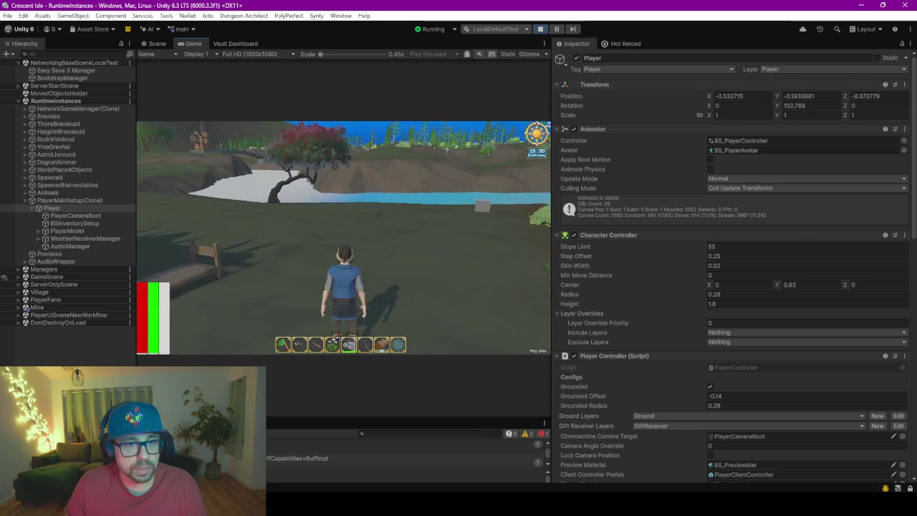
pyautogui.click(241, 43)
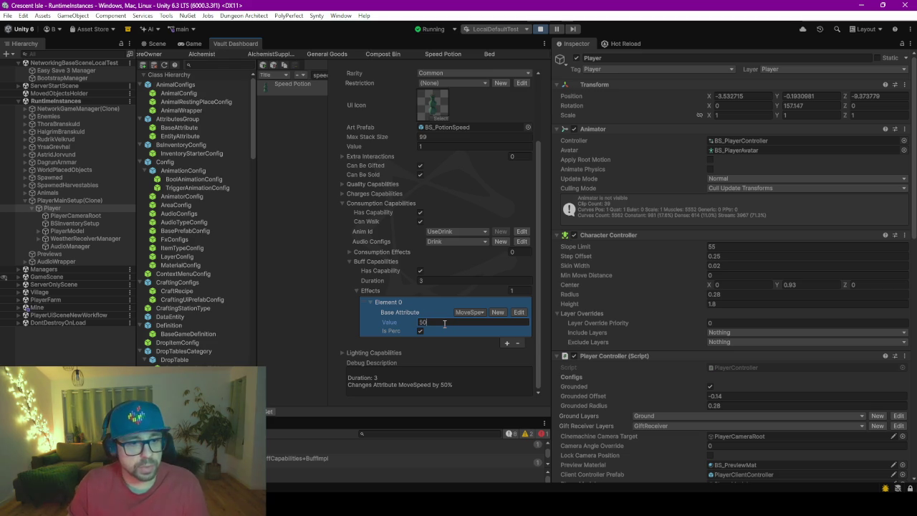
pyautogui.click(312, 222)
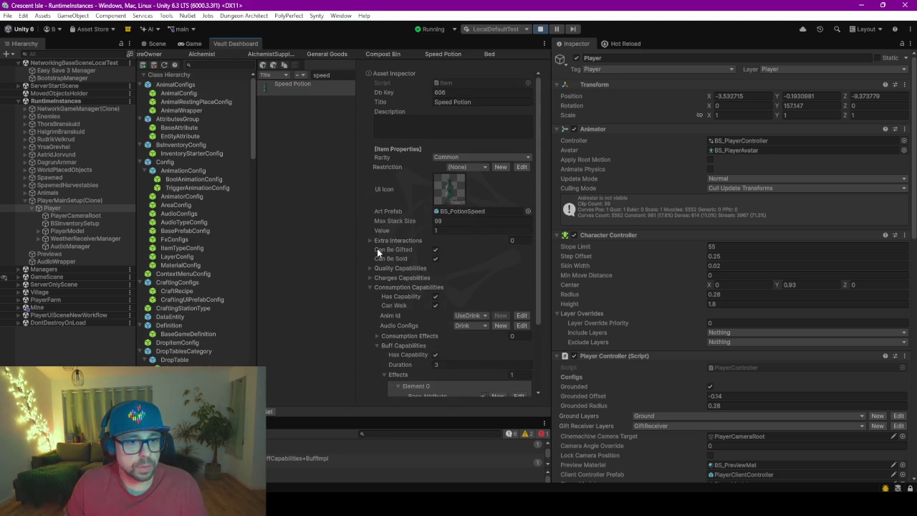
pyautogui.scroll(-3, 376, 247)
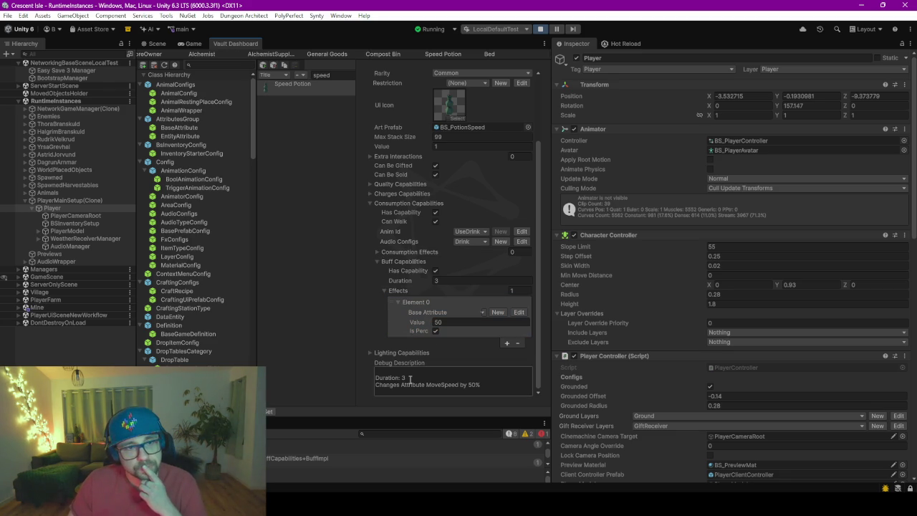
# Step: Switch to the running game and run the player forward toward the tower
pyautogui.click(185, 45)
pyautogui.press('w')
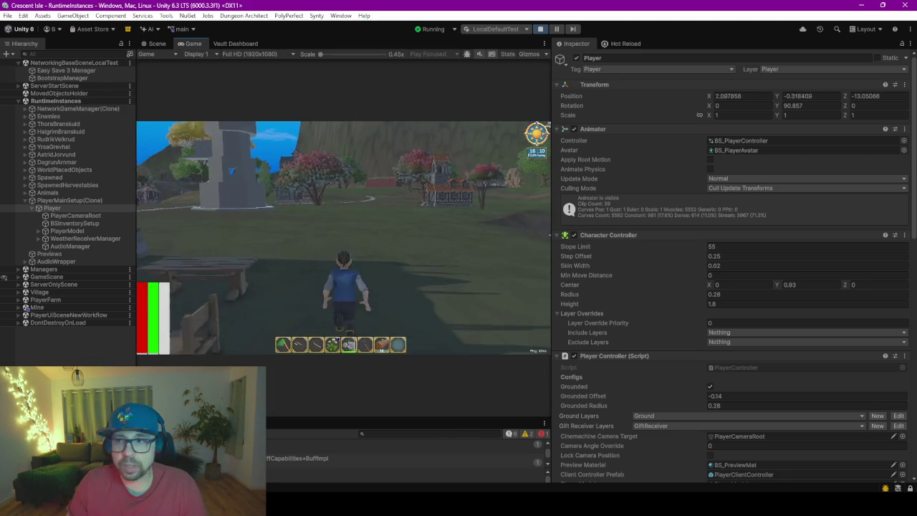
pyautogui.press('w')
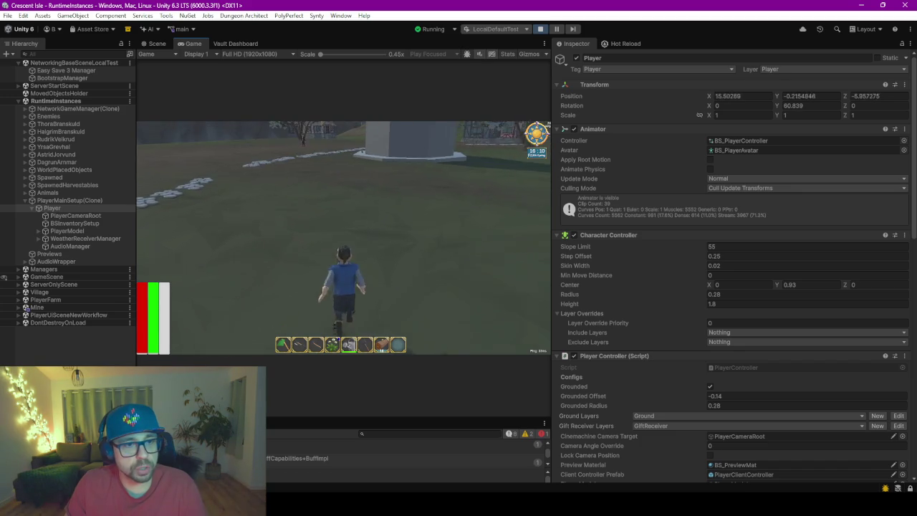
pyautogui.press('w')
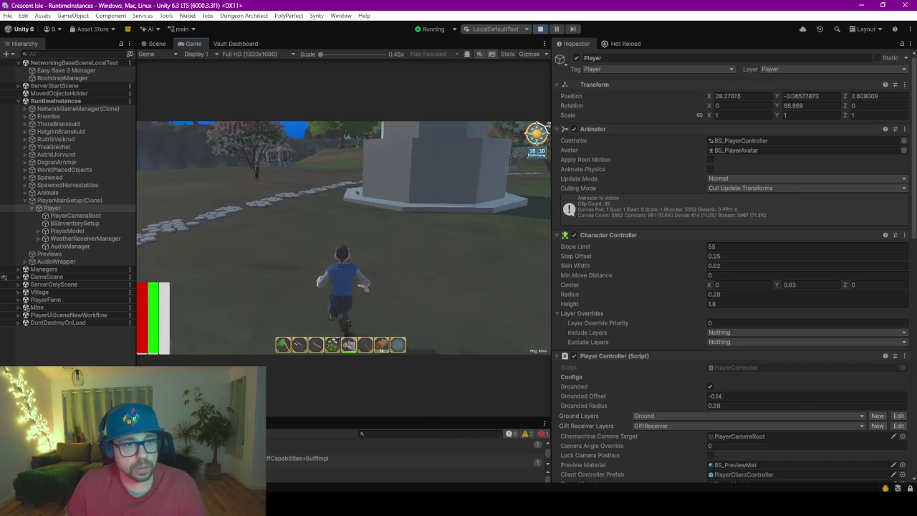
pyautogui.press('w')
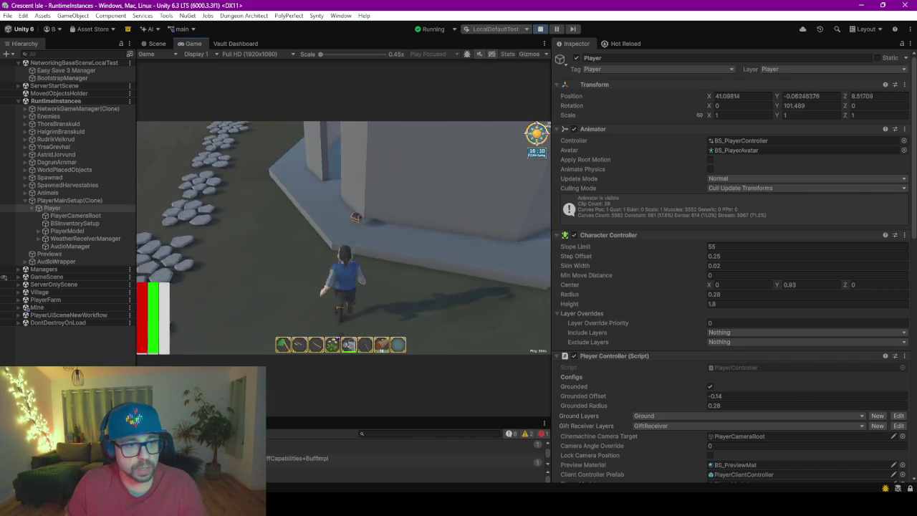
# Step: Open the inventory, widen the Game view, check the Speed Potion, then close the inventory
pyautogui.press('i')
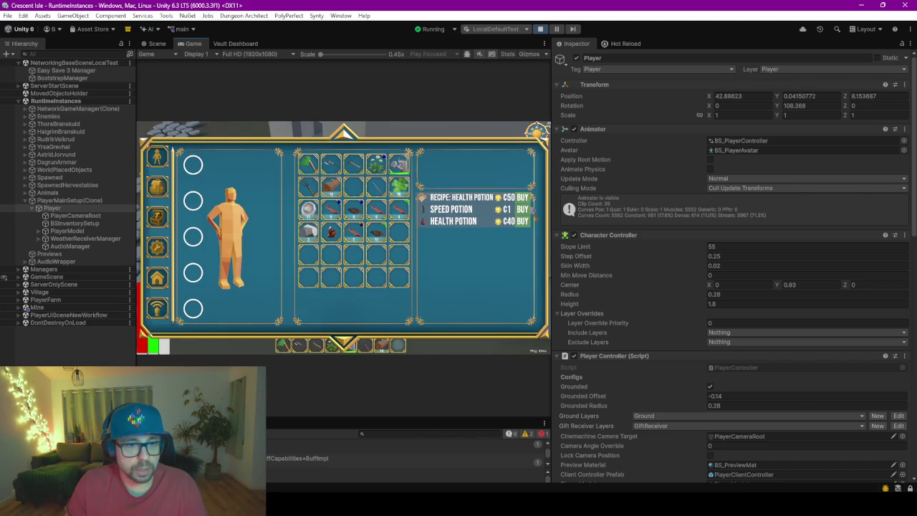
pyautogui.moveTo(355, 192)
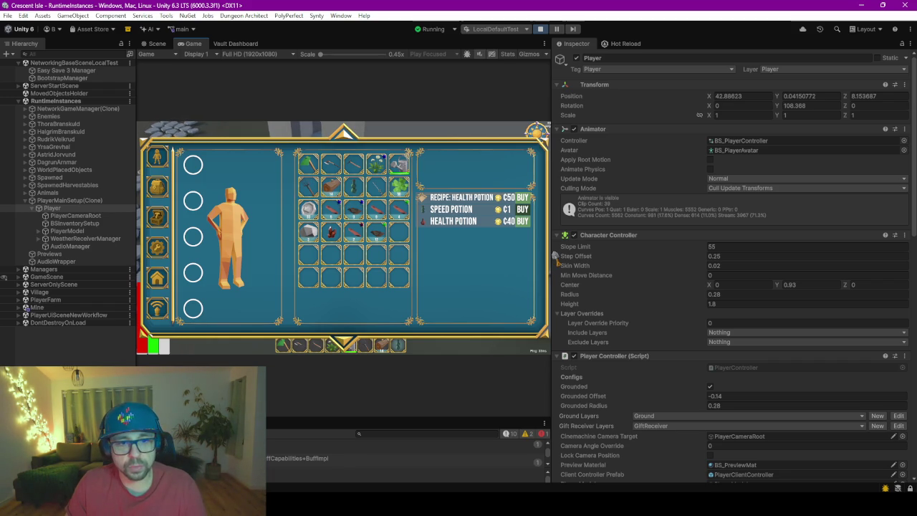
pyautogui.moveTo(551, 251); pyautogui.dragTo(770, 227)
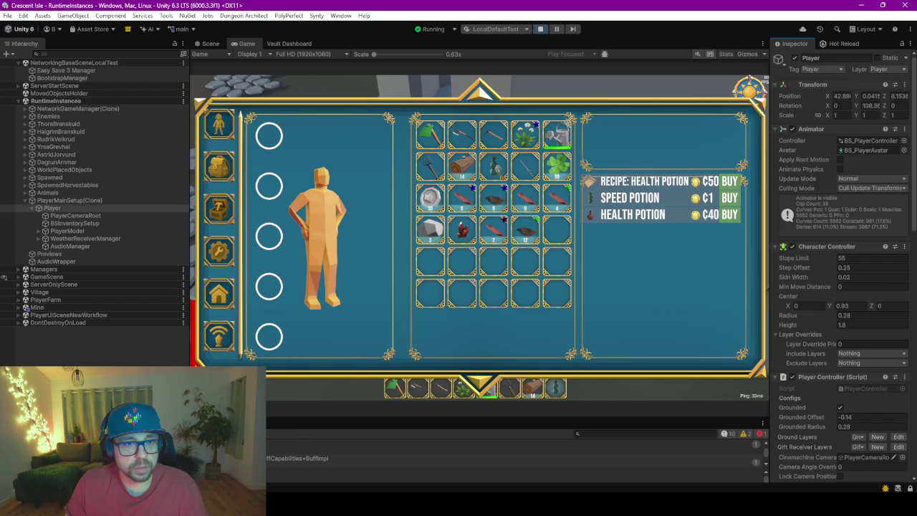
pyautogui.moveTo(500, 179)
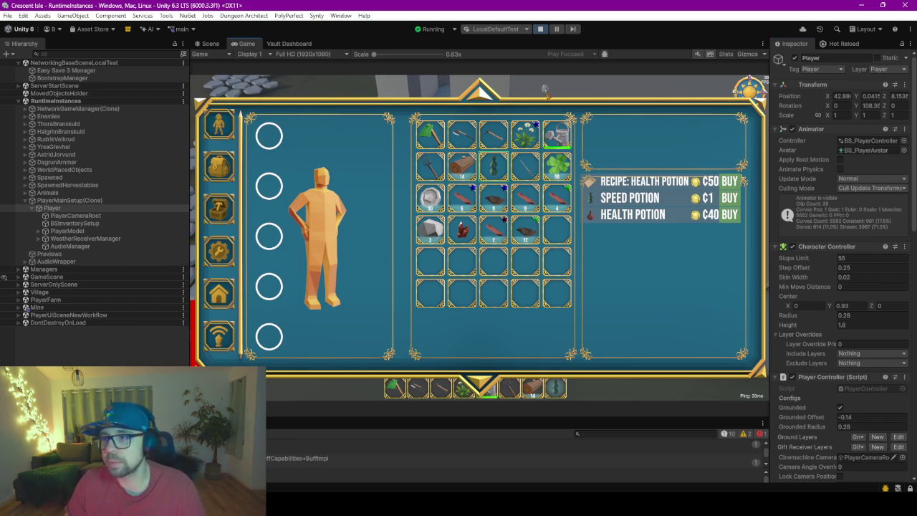
pyautogui.click(481, 101)
# Step: Run the player along the stone path past the house to the chest and bed, then open the inventory
pyautogui.press('w')
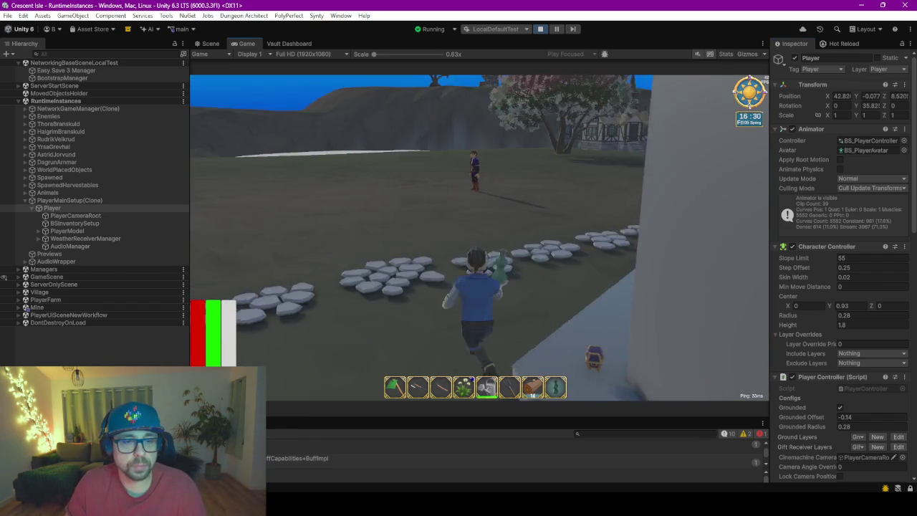
pyautogui.press('w')
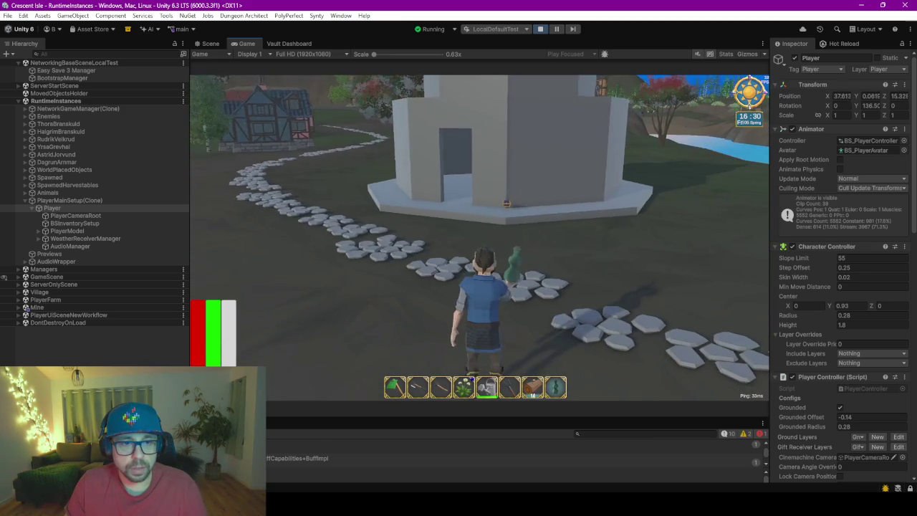
pyautogui.press('w')
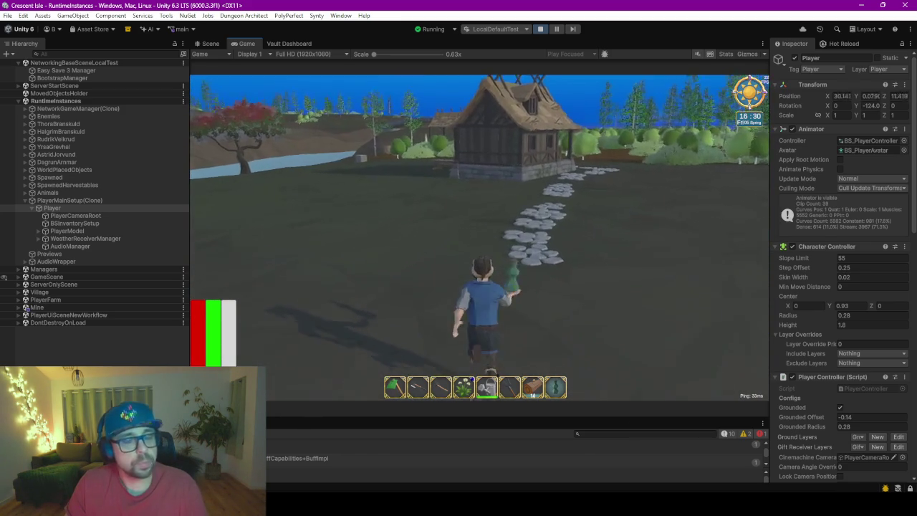
pyautogui.press('w')
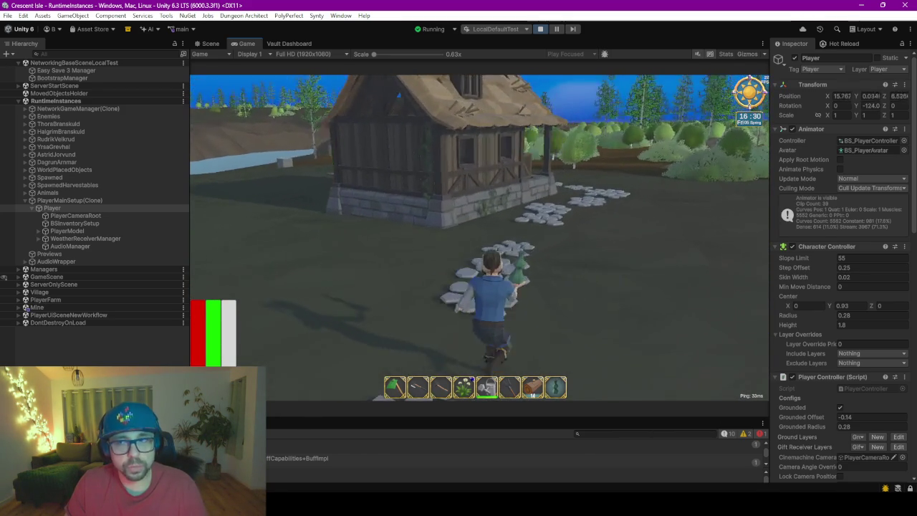
pyautogui.press('w')
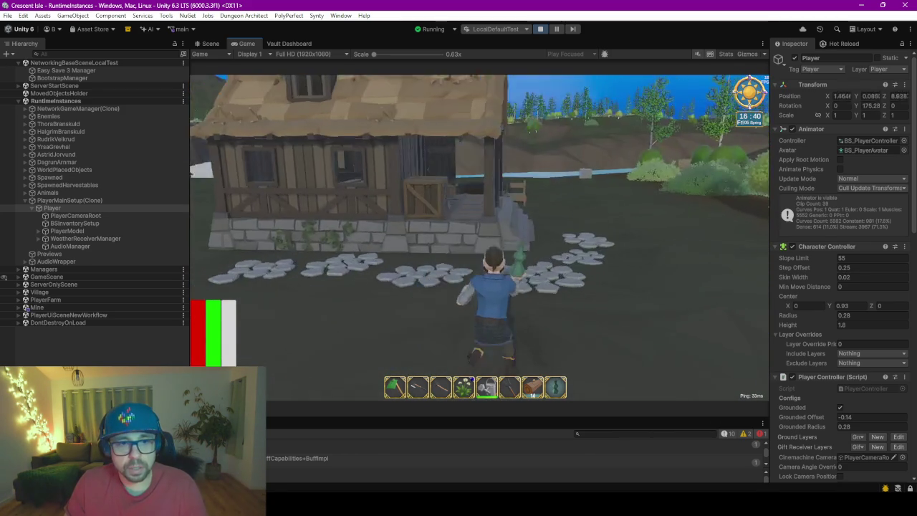
pyautogui.press('w')
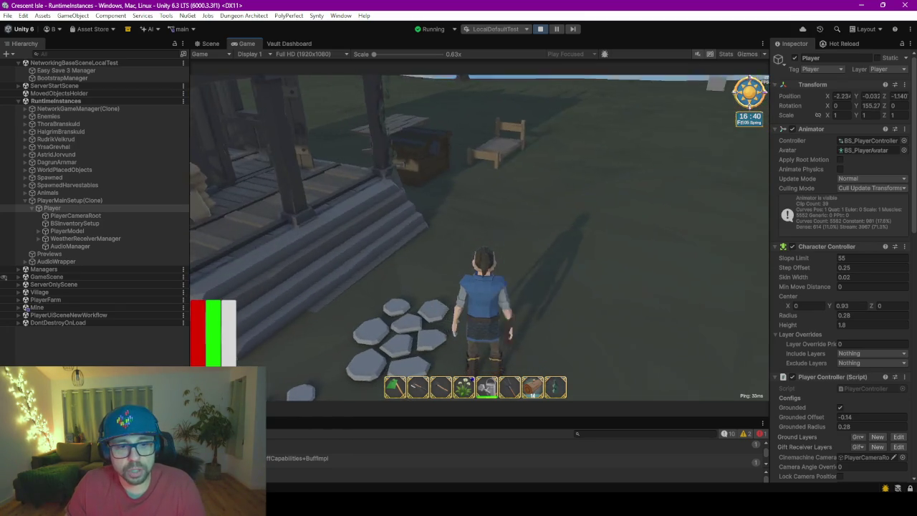
pyautogui.press('w')
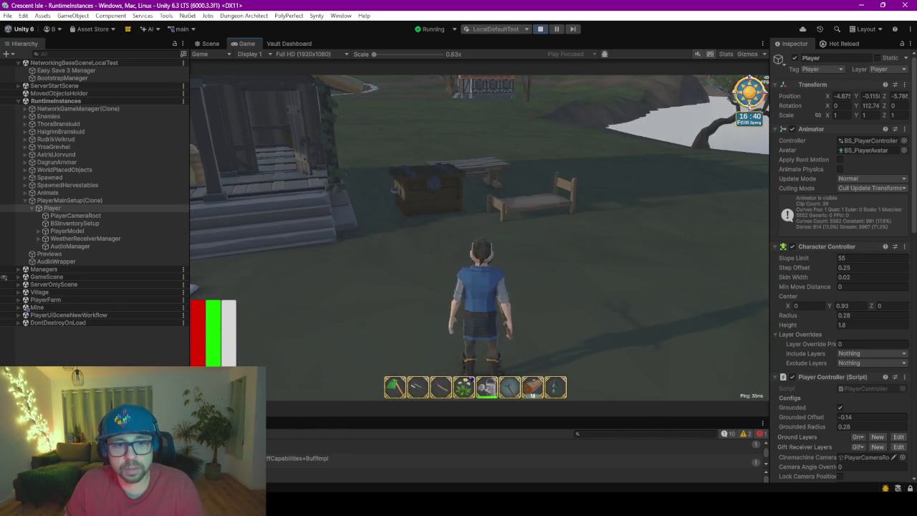
pyautogui.press('w')
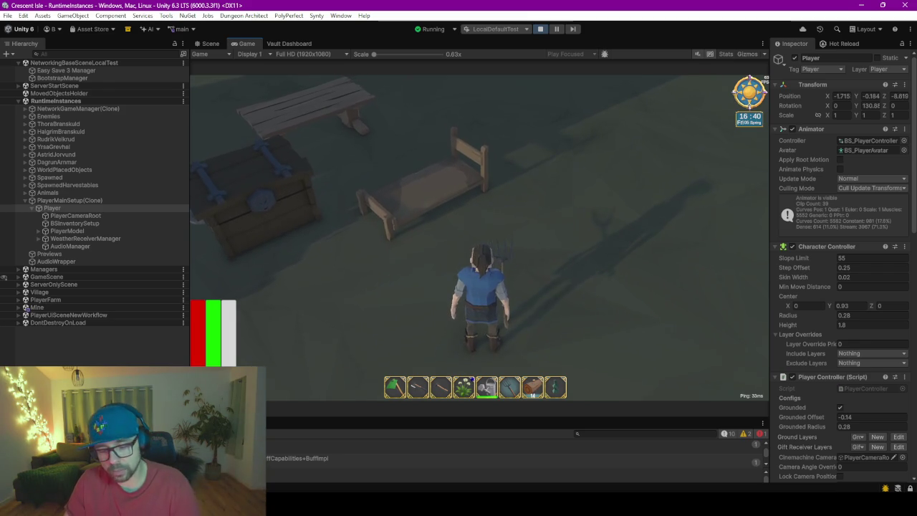
pyautogui.press('i')
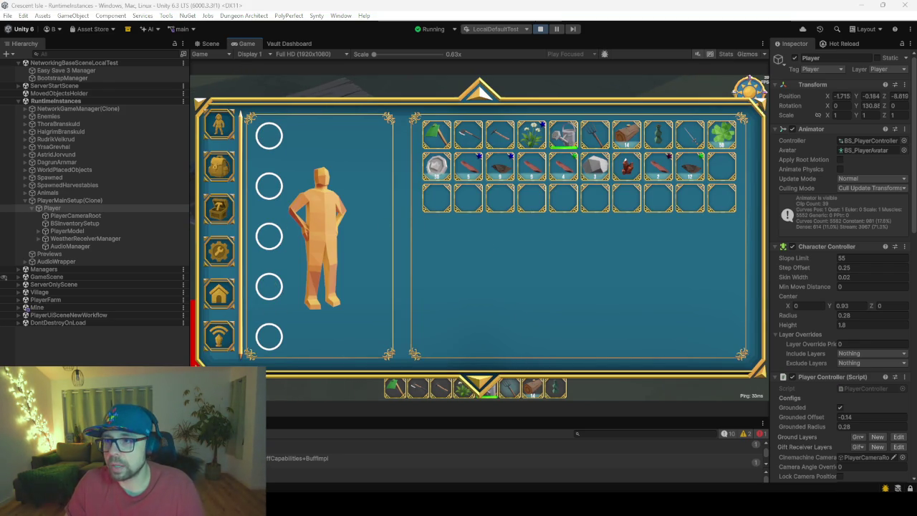
# Step: Close the inventory panel, turn the player around and run past the trees and river to the village
pyautogui.click(603, 340)
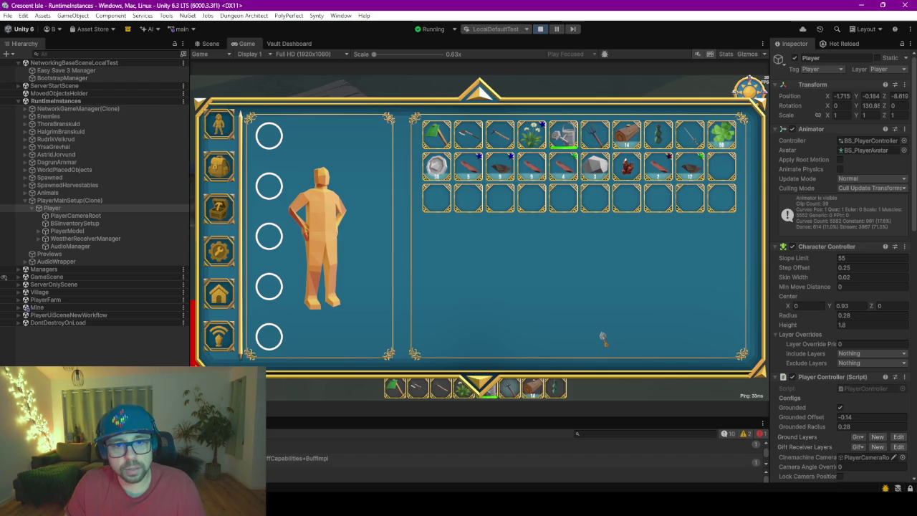
pyautogui.press('Tab')
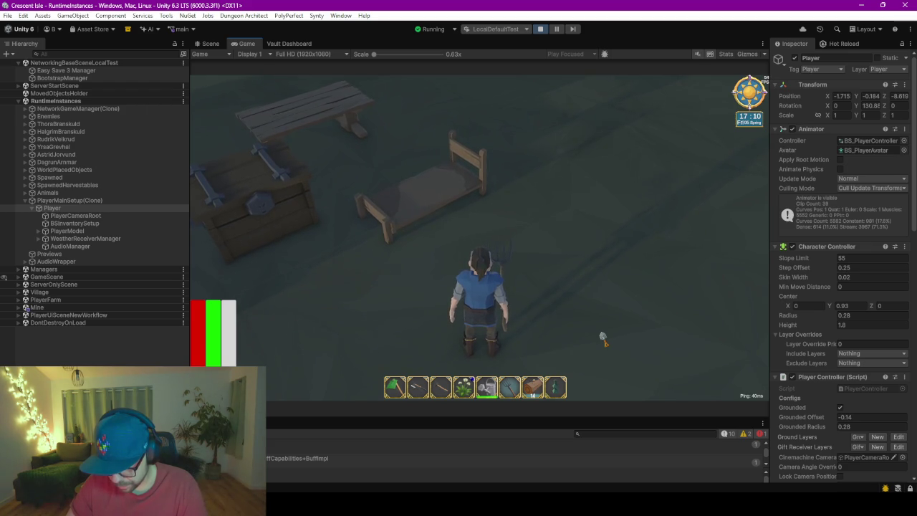
pyautogui.moveTo(600, 337)
pyautogui.mouseDown()
pyautogui.moveTo(317, 423)
pyautogui.moveTo(274, 331)
pyautogui.moveTo(224, 310)
pyautogui.mouseUp()
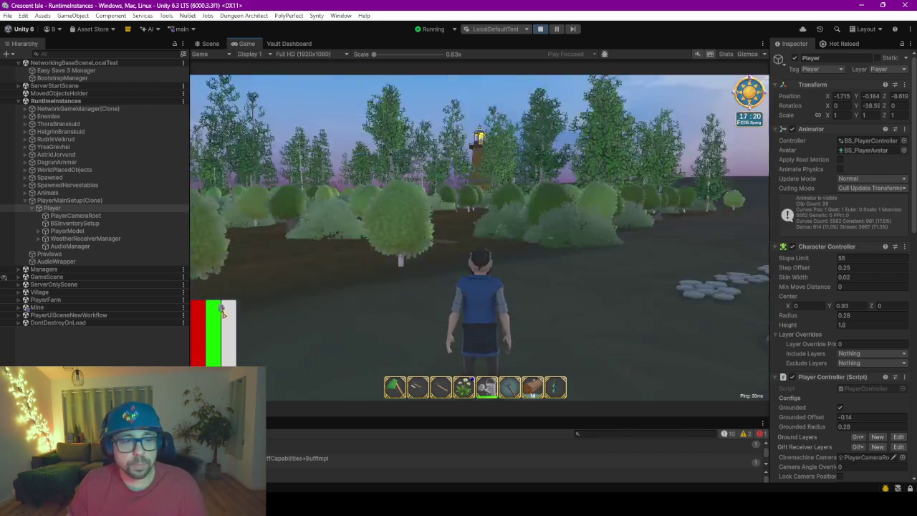
pyautogui.press('w')
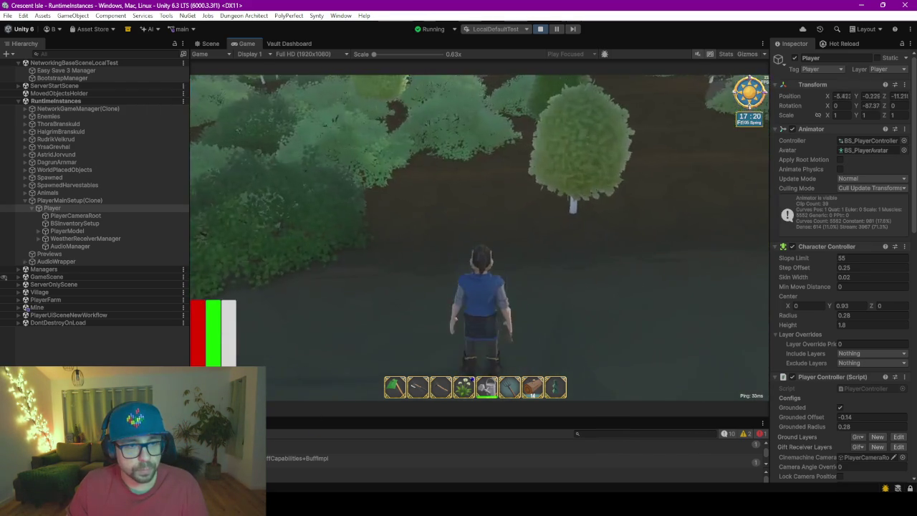
pyautogui.press('w')
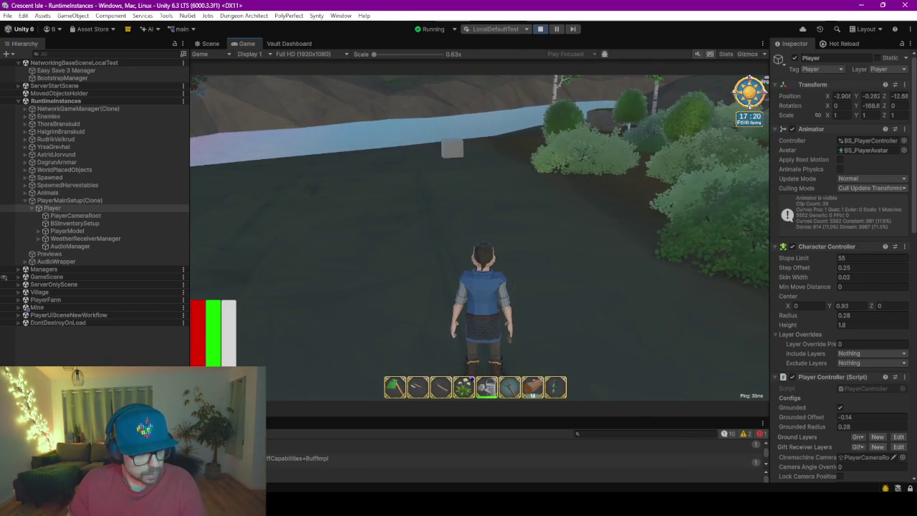
pyautogui.press('w')
pyautogui.press('w')
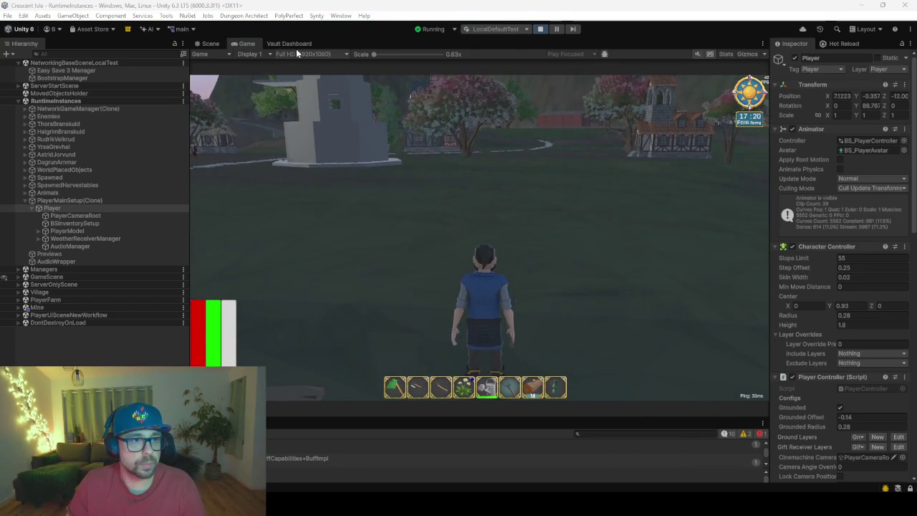
# Step: Return to the Speed Potion dashboard, clear the search filter and browse the class tree
pyautogui.click(293, 45)
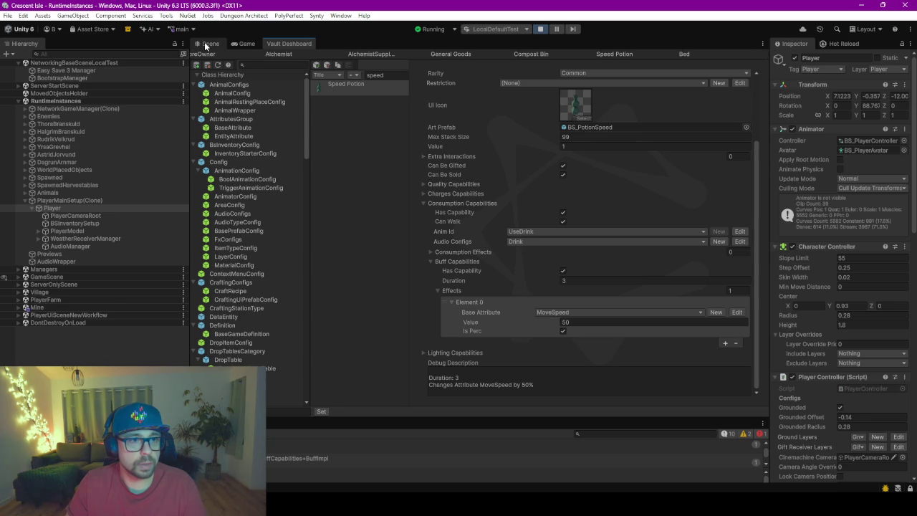
pyautogui.click(374, 75)
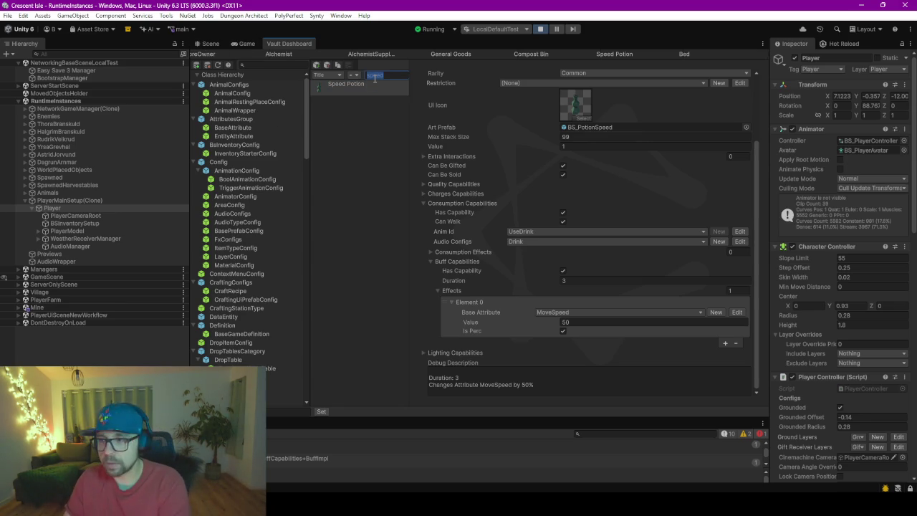
pyautogui.press('BackSpace')
pyautogui.click(233, 214)
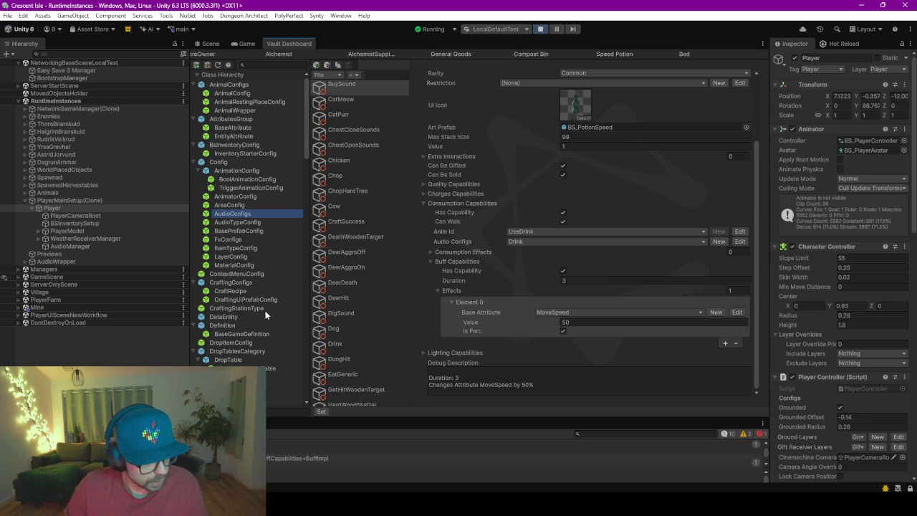
pyautogui.scroll(-6, 265, 310)
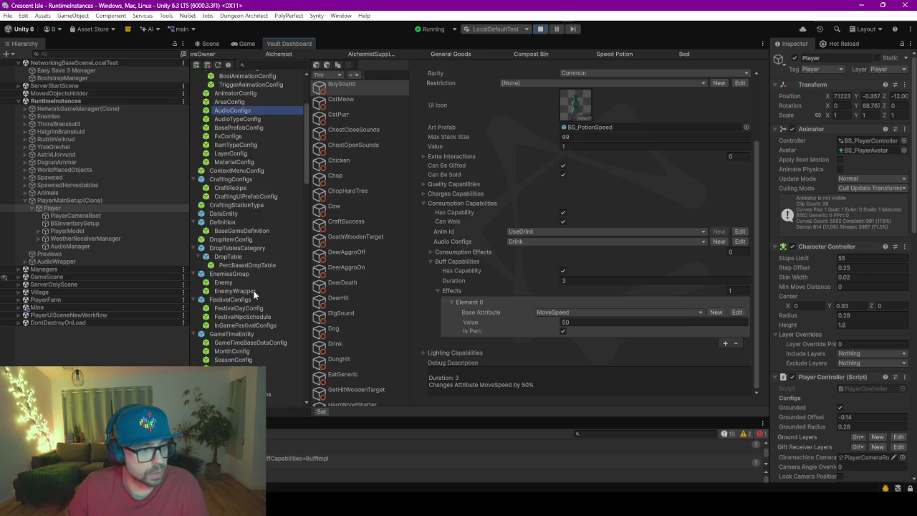
pyautogui.scroll(-10, 254, 294)
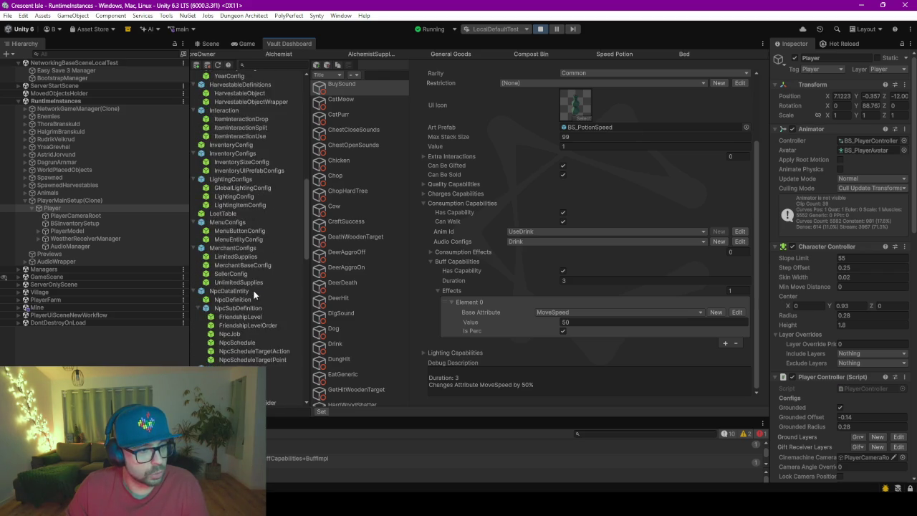
pyautogui.scroll(-6, 254, 294)
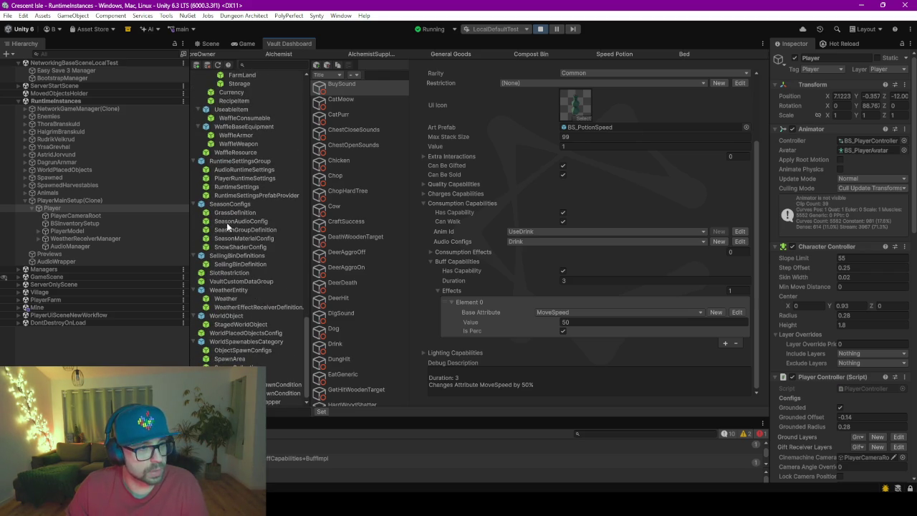
pyautogui.scroll(8, 234, 240)
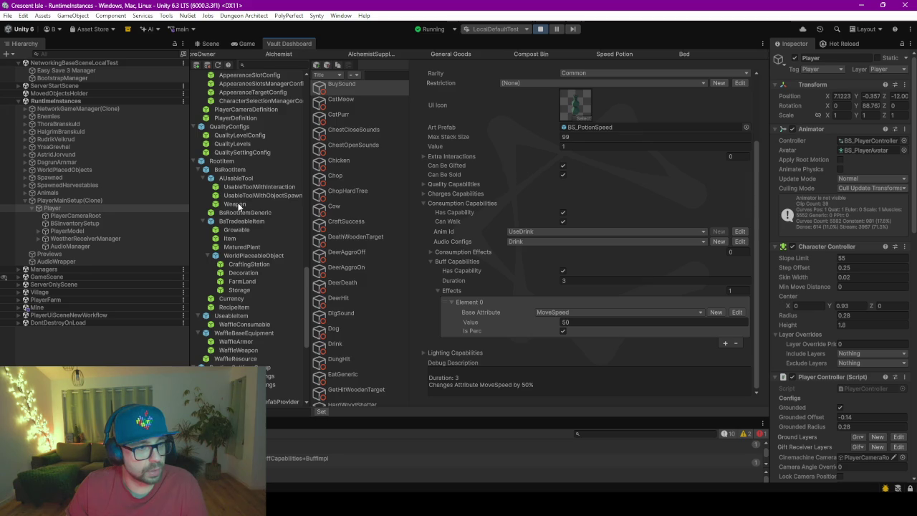
# Step: Filter the list by Weapon, UsableToolWithObjectSpawn, UsableToolWithInteraction, then AUsableTool
pyautogui.click(235, 204)
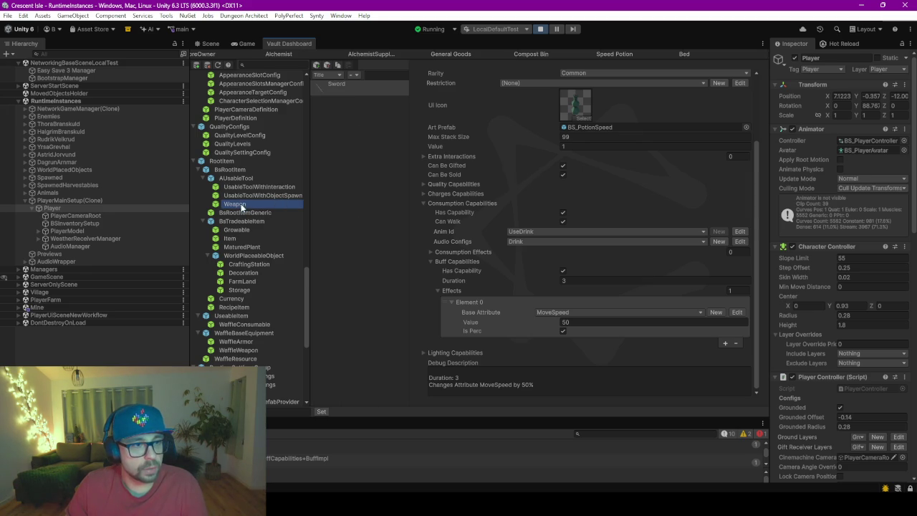
pyautogui.click(261, 194)
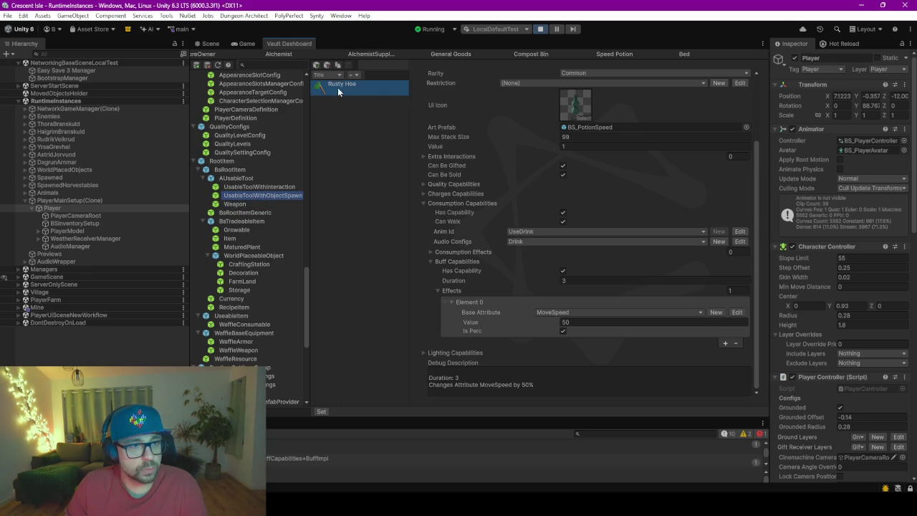
pyautogui.click(266, 187)
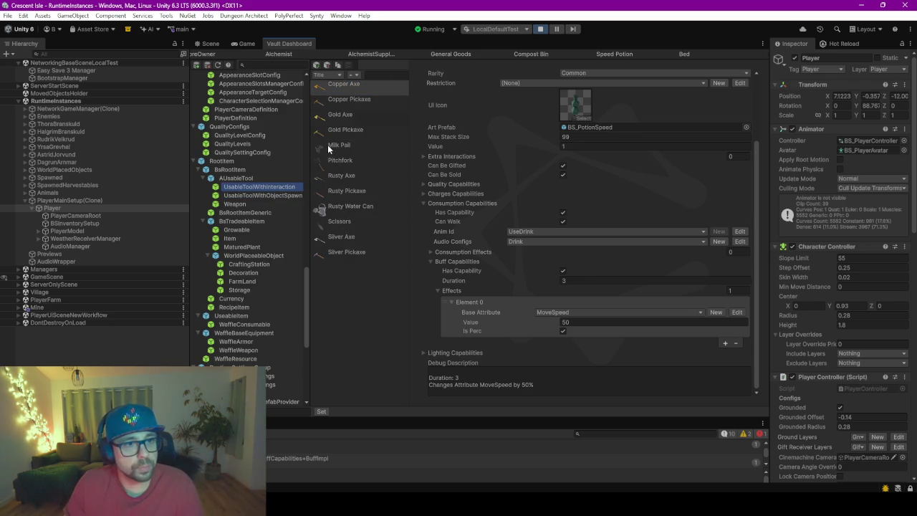
pyautogui.click(236, 178)
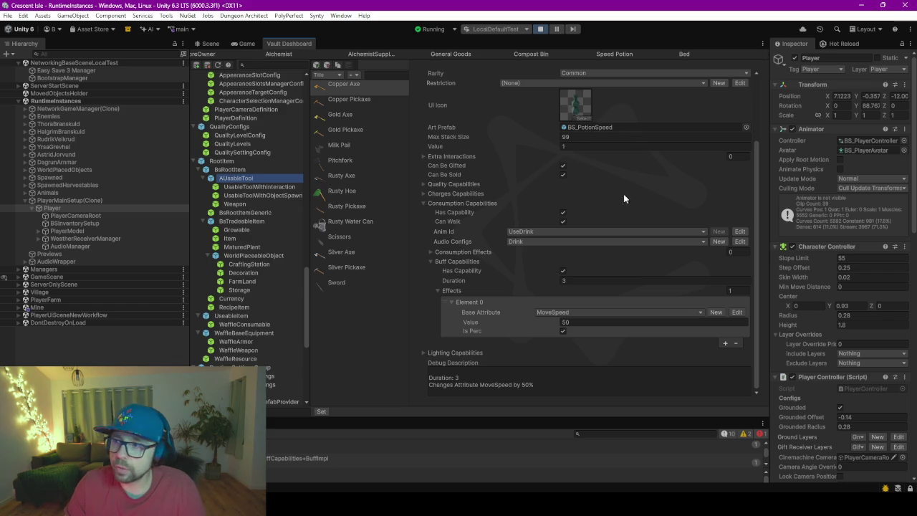
# Step: Collapse and re-expand the Speed Potion's Consumption Capabilities to view its buff settings
pyautogui.click(425, 202)
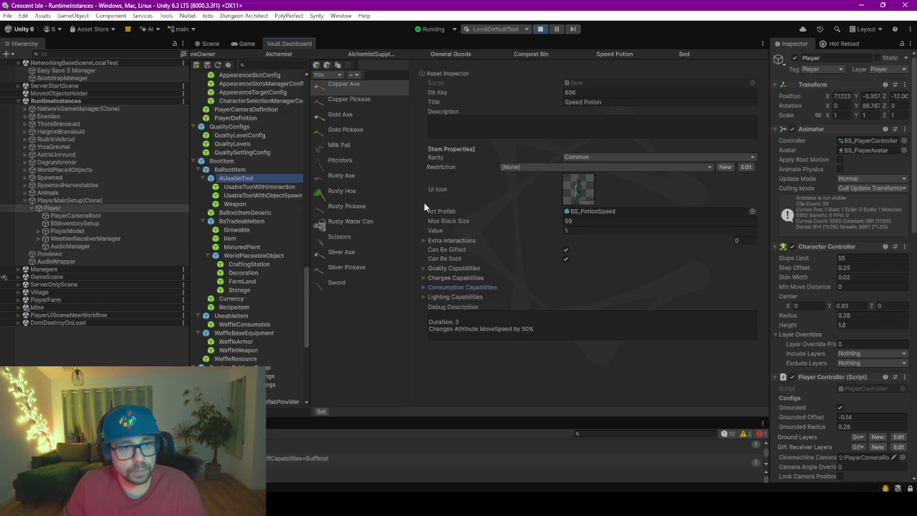
pyautogui.click(424, 288)
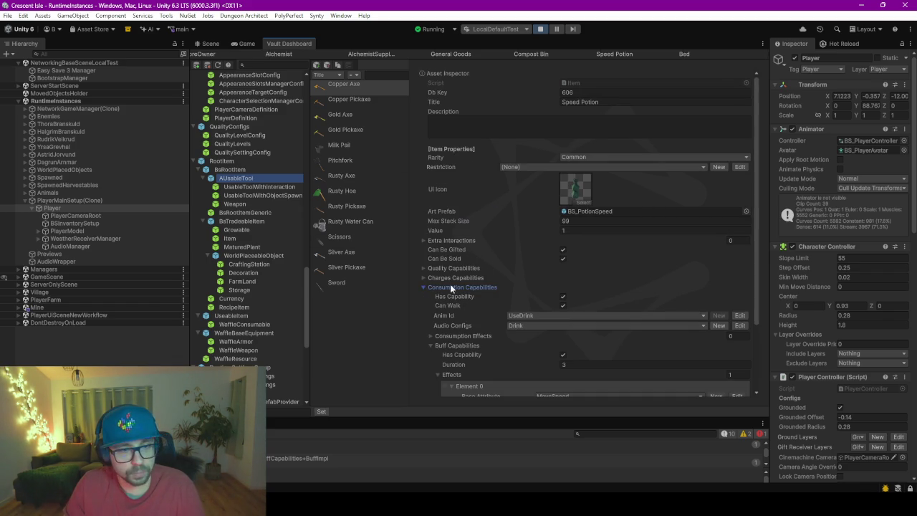
pyautogui.scroll(-3, 459, 266)
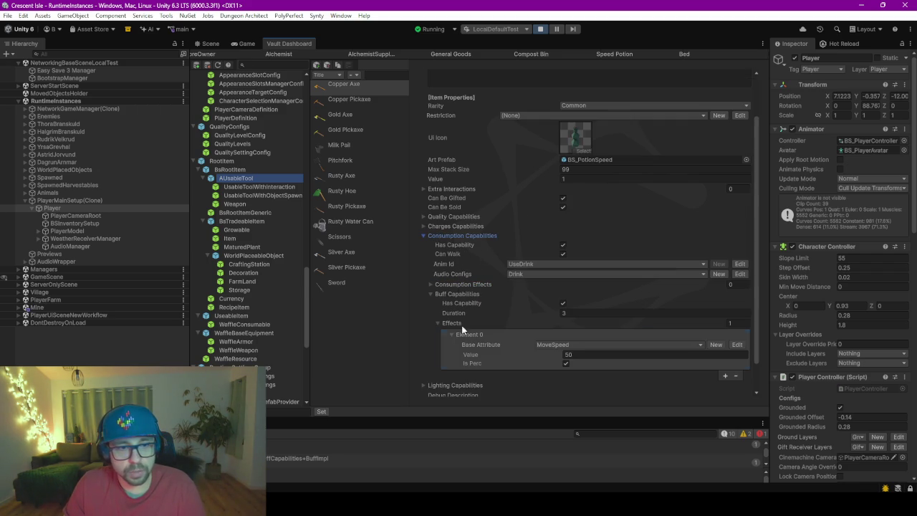
# Step: Inspect the Rusty Axe's Charges and Consumption Capabilities, then open its UsableToolWithInteraction script
pyautogui.click(344, 179)
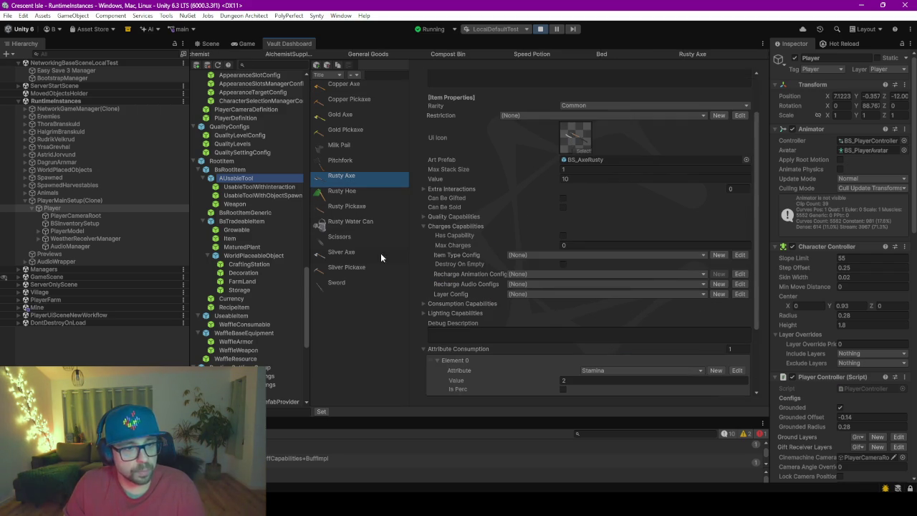
pyautogui.click(424, 226)
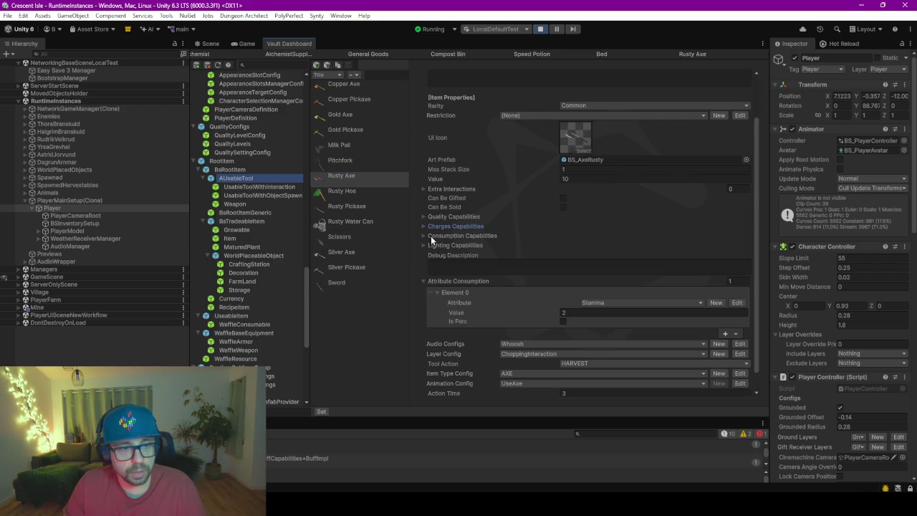
pyautogui.click(423, 235)
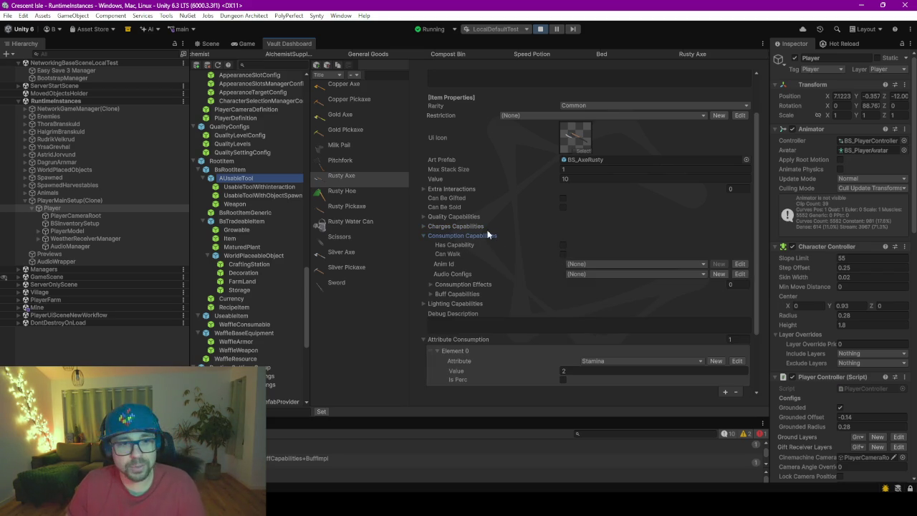
pyautogui.click(424, 236)
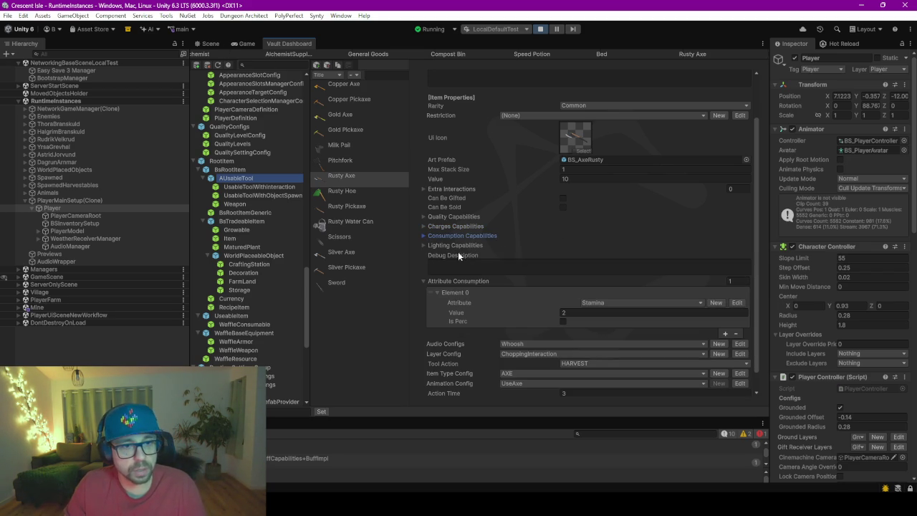
pyautogui.scroll(-1, 477, 177)
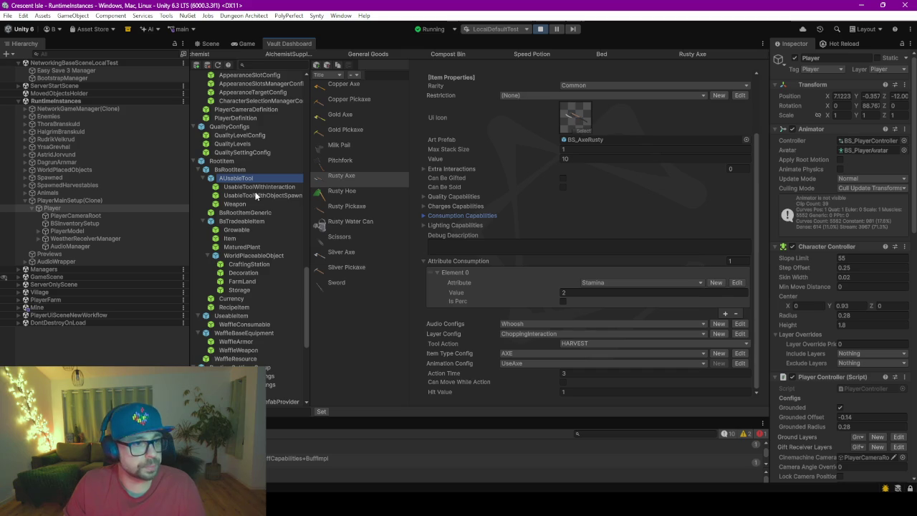
pyautogui.scroll(3, 470, 159)
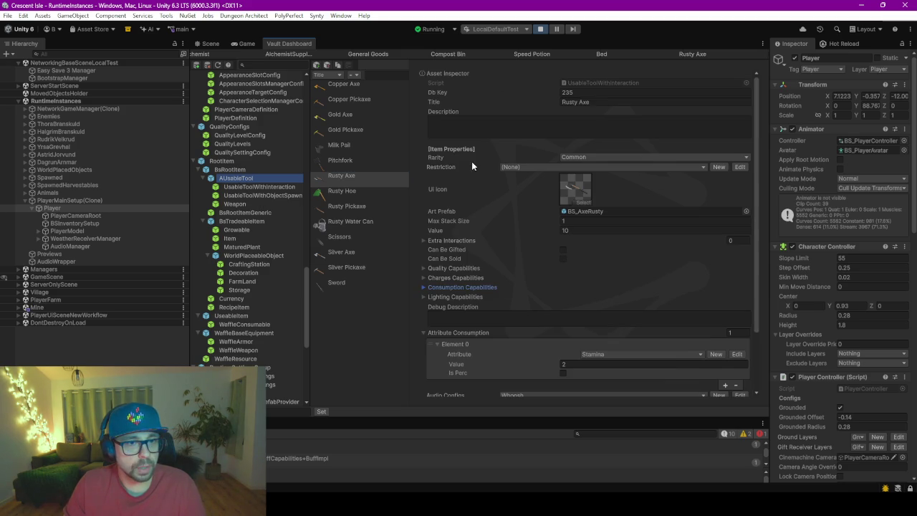
pyautogui.doubleClick(599, 81)
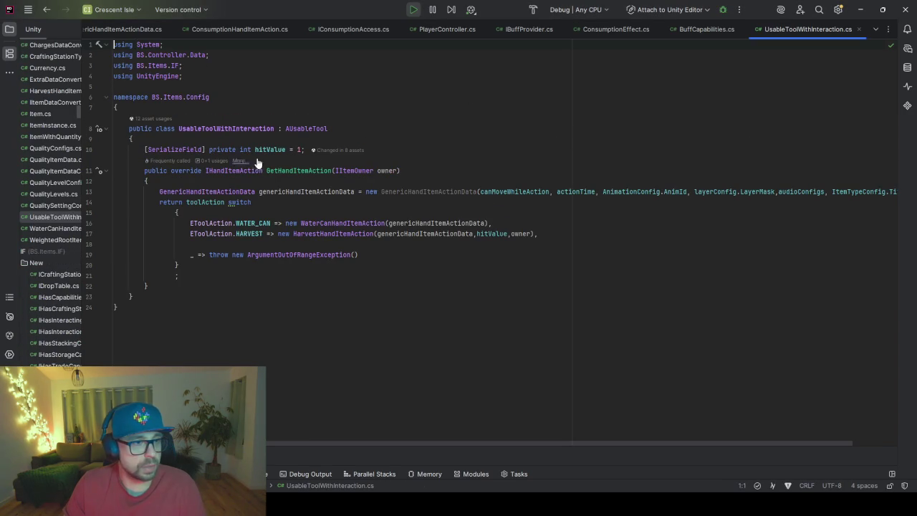
# Step: Add IBuffProvider to AUsableTool's interface list and generate its missing buff field and Buff property
pyautogui.click(308, 128)
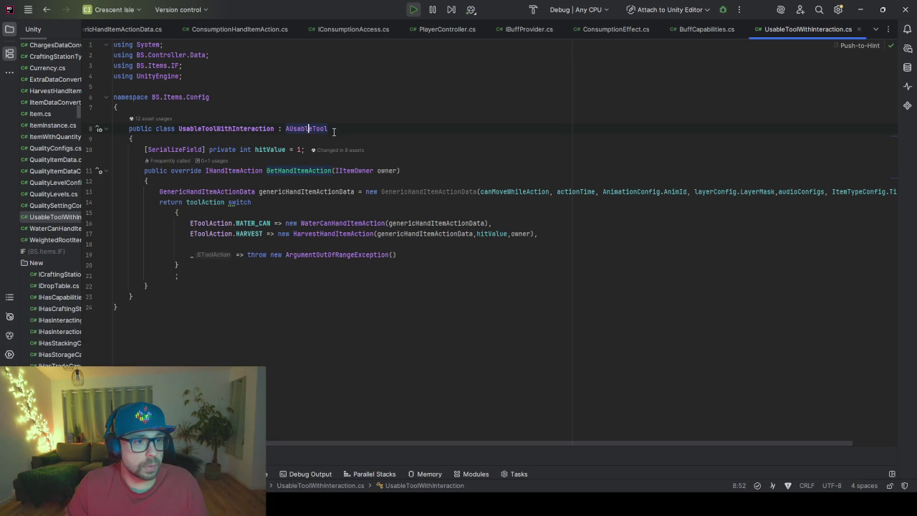
pyautogui.keyDown('ctrl'); pyautogui.click(317, 129); pyautogui.keyUp('ctrl')
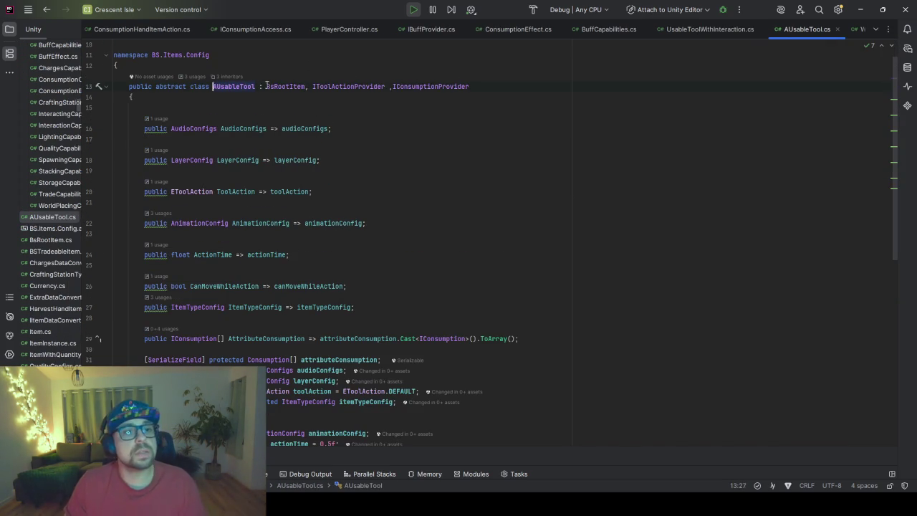
pyautogui.click(472, 86)
pyautogui.write(', IBuff')
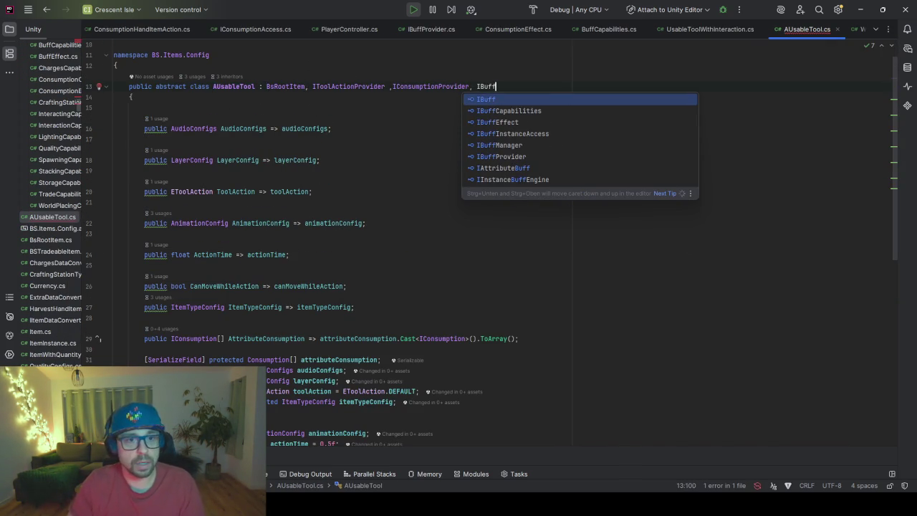
pyautogui.hotkey('ctrl', 'Right')
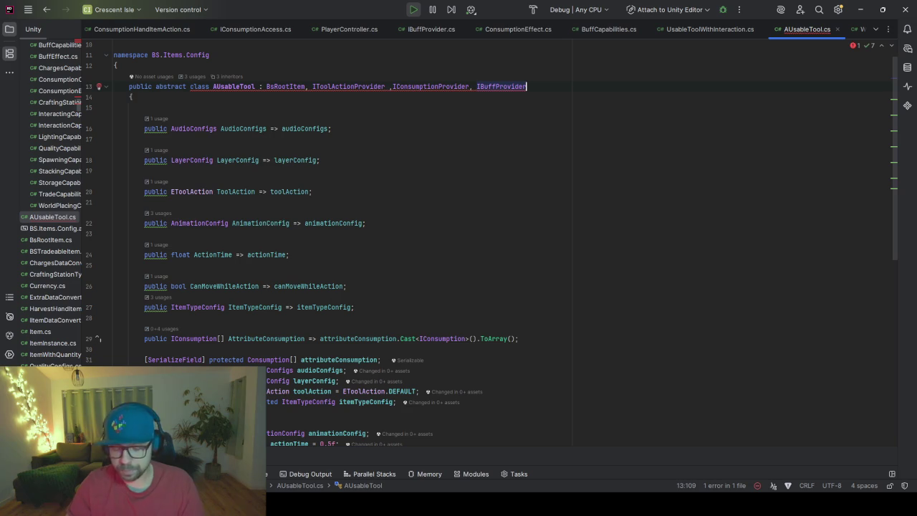
pyautogui.hotkey('alt', 'Return')
pyautogui.press('Return')
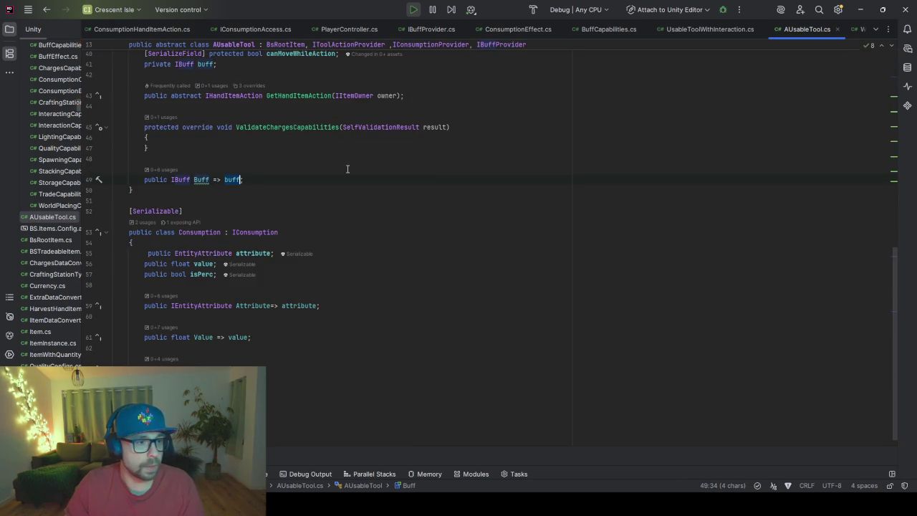
pyautogui.scroll(3, 218, 191)
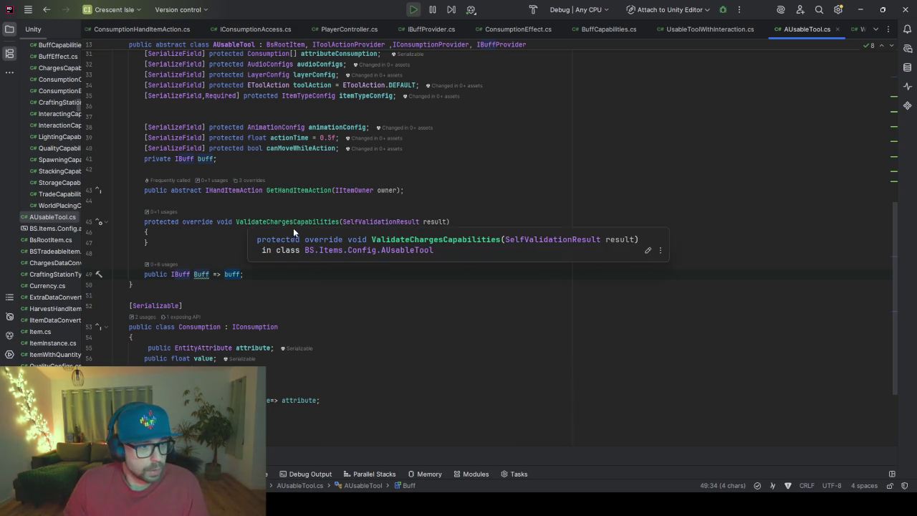
pyautogui.scroll(5, 280, 274)
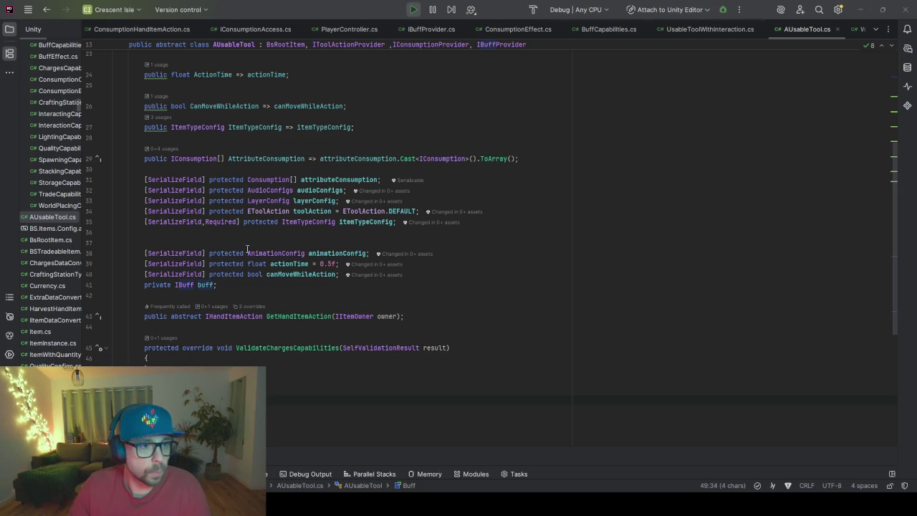
pyautogui.click(346, 253)
pyautogui.scroll(5, 353, 275)
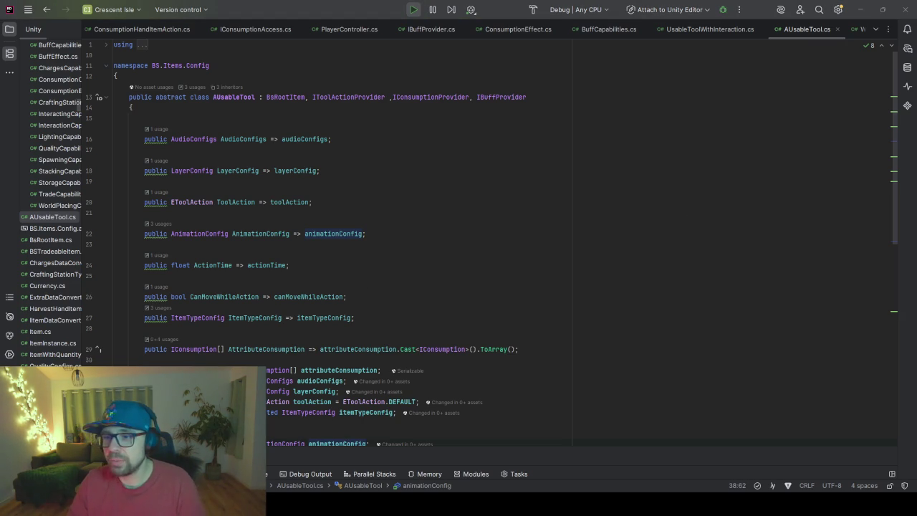
pyautogui.click(522, 322)
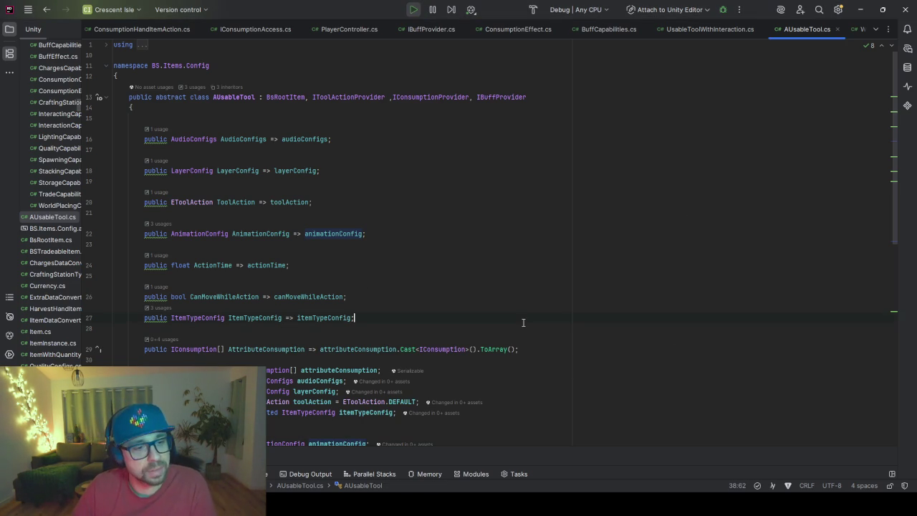
pyautogui.scroll(-6, 522, 322)
pyautogui.scroll(-3, 523, 322)
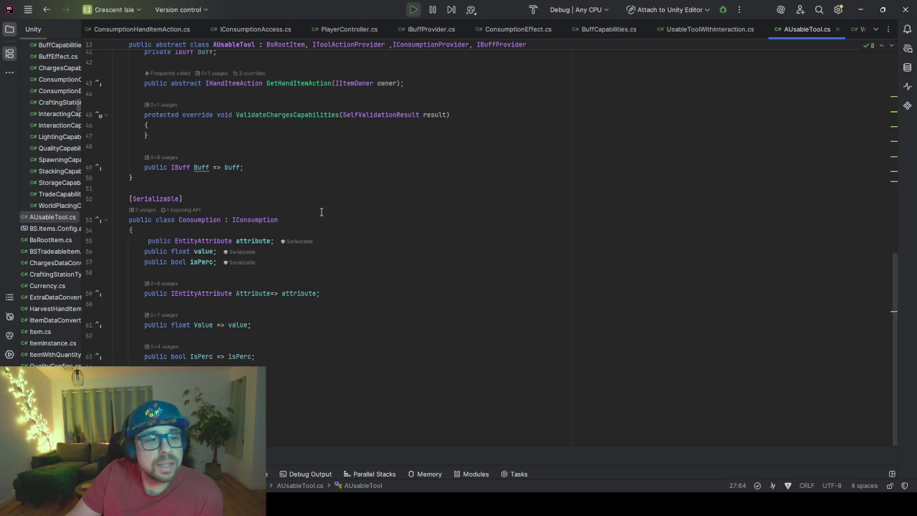
pyautogui.click(248, 168)
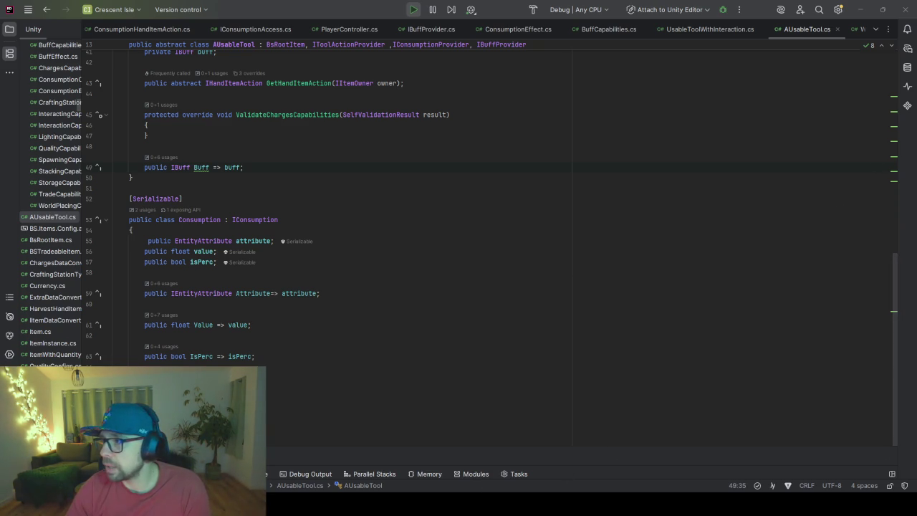
pyautogui.hotkey('alt', 'Tab')
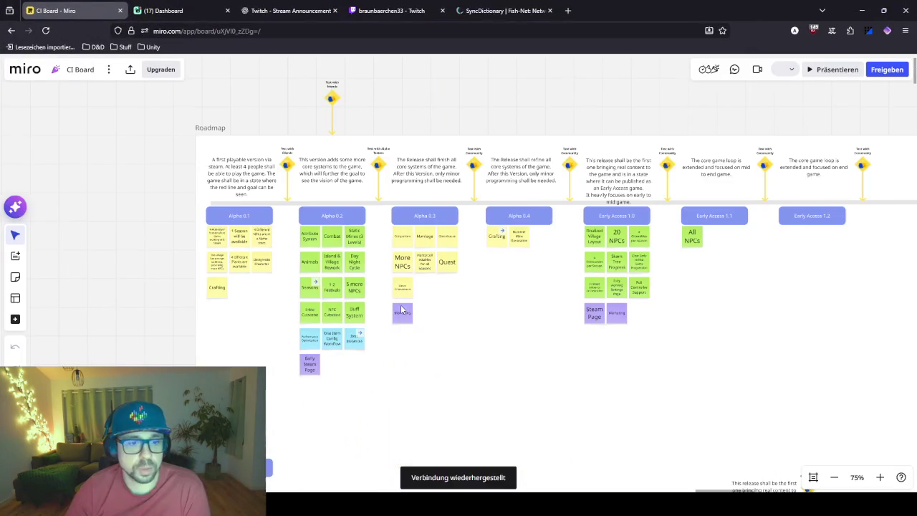
pyautogui.scroll(5, 435, 266)
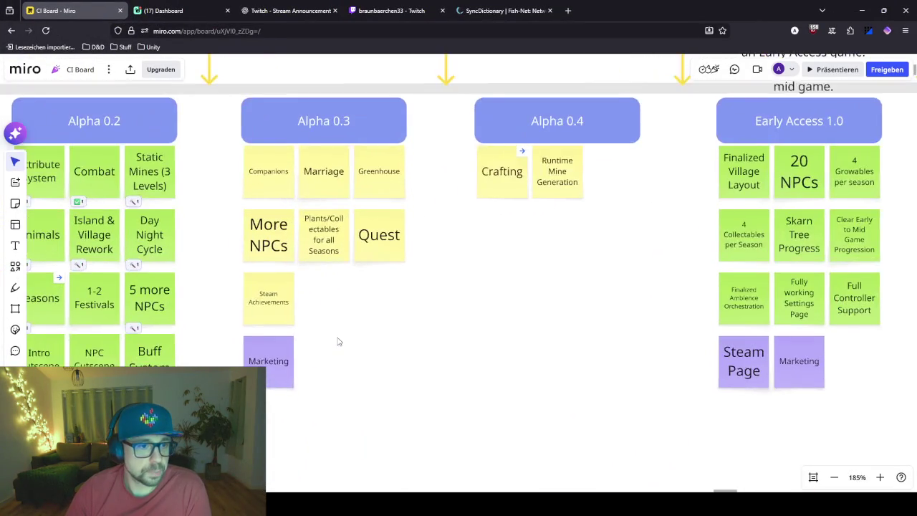
pyautogui.hscroll(-3, 485, 322)
pyautogui.hscroll(-3, 484, 321)
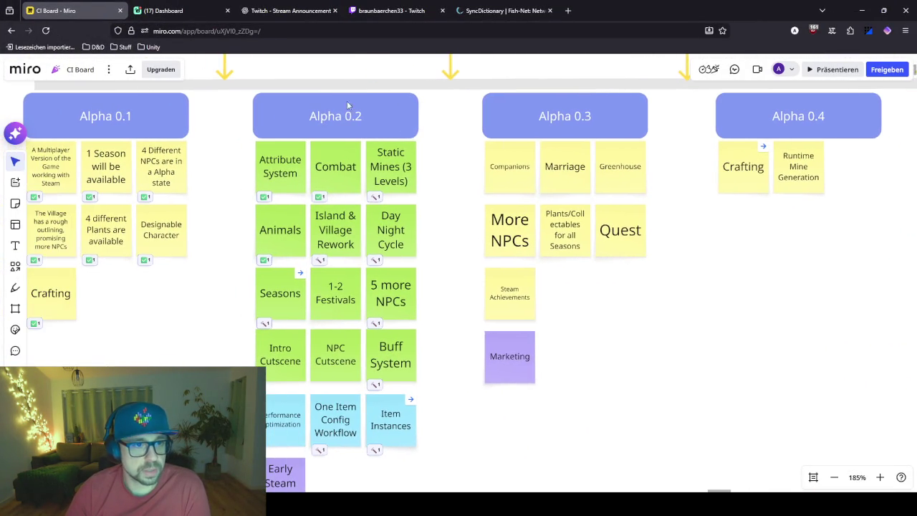
pyautogui.scroll(-3, 394, 323)
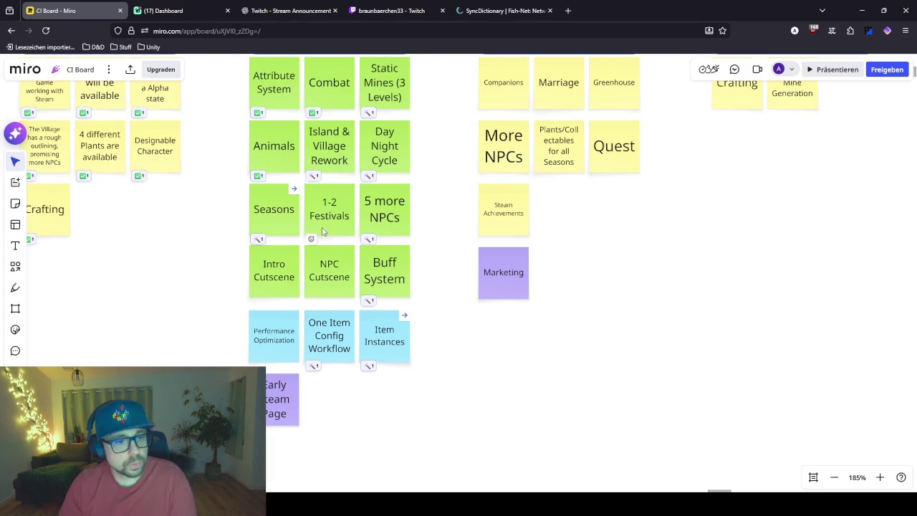
pyautogui.click(385, 272)
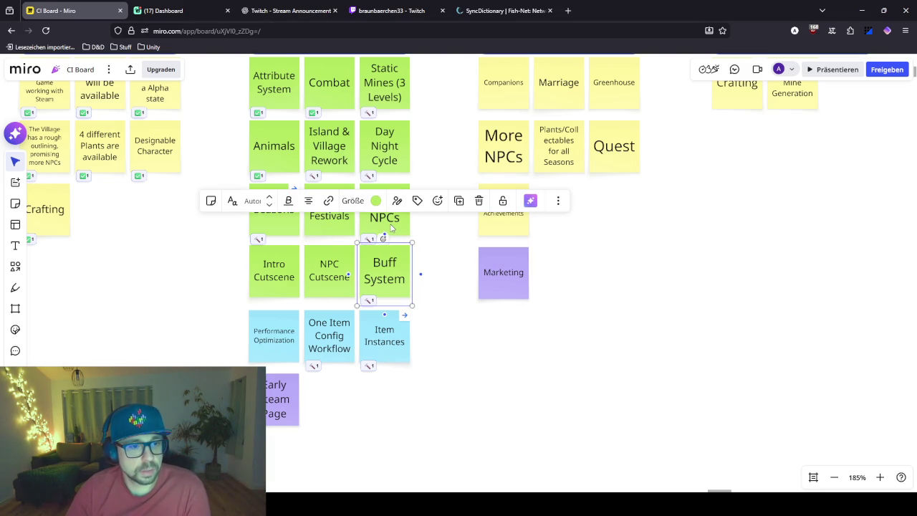
pyautogui.click(392, 227)
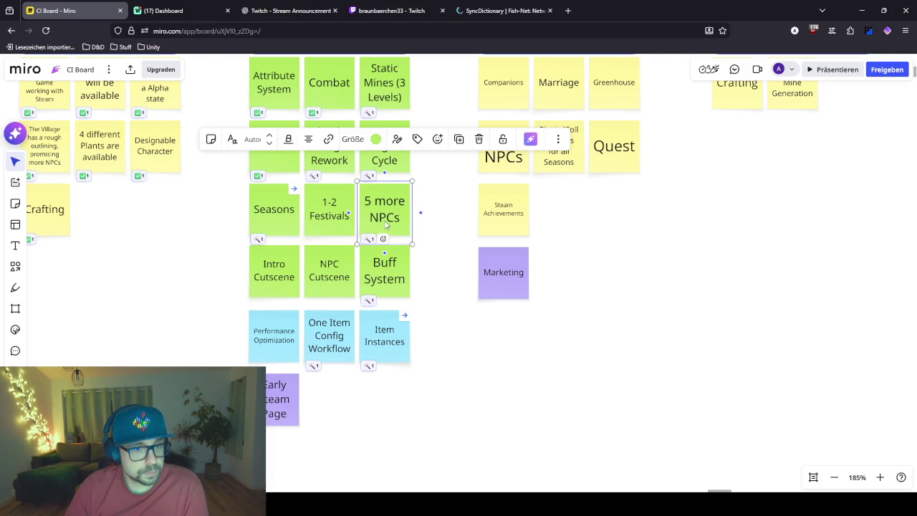
pyautogui.moveTo(647, 221); pyautogui.dragTo(539, 328)
pyautogui.moveTo(800, 351)
pyautogui.mouseDown()
pyautogui.moveTo(532, 318)
pyautogui.moveTo(344, 276)
pyautogui.moveTo(411, 303)
pyautogui.mouseUp()
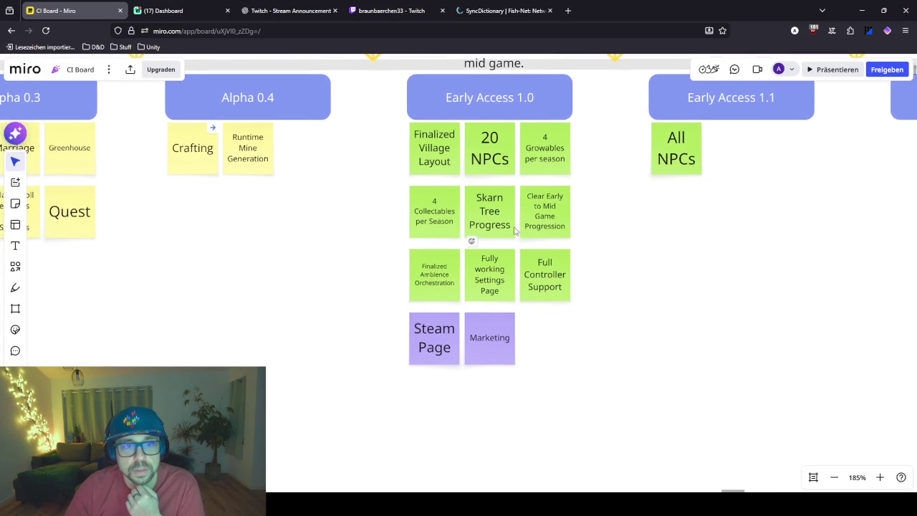
pyautogui.moveTo(652, 280); pyautogui.dragTo(405, 313)
pyautogui.scroll(-5, 408, 337)
pyautogui.scroll(-3, 645, 403)
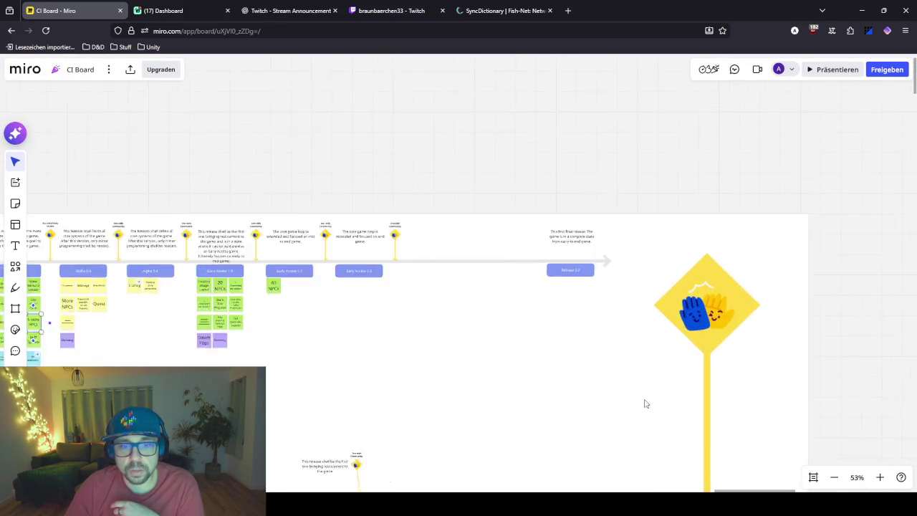
pyautogui.scroll(3, 645, 399)
pyautogui.scroll(-3, 548, 263)
pyautogui.scroll(-3, 714, 205)
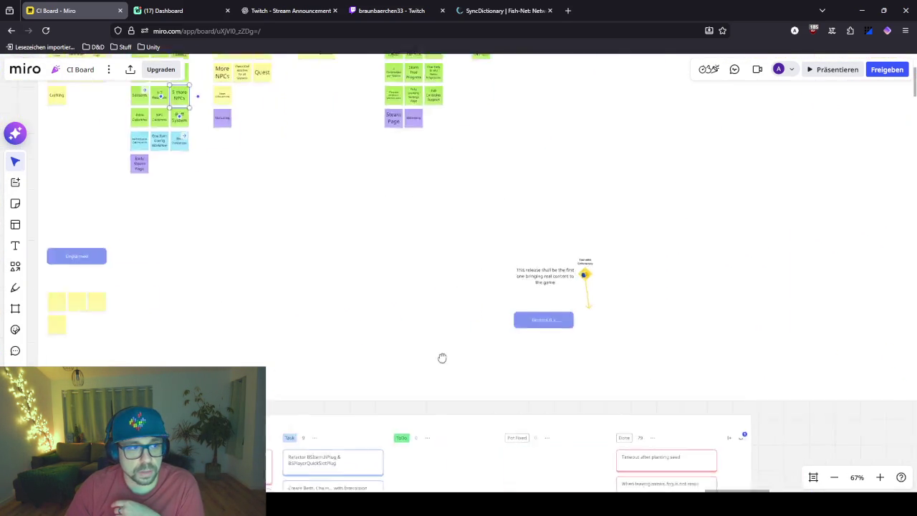
pyautogui.moveTo(351, 366); pyautogui.dragTo(678, 393)
pyautogui.scroll(4, 373, 336)
pyautogui.moveTo(564, 235); pyautogui.dragTo(495, 336)
pyautogui.scroll(-3, 496, 336)
pyautogui.scroll(3, 583, 194)
pyautogui.moveTo(583, 194); pyautogui.dragTo(552, 270)
pyautogui.scroll(3, 537, 286)
pyautogui.moveTo(406, 235); pyautogui.dragTo(498, 349)
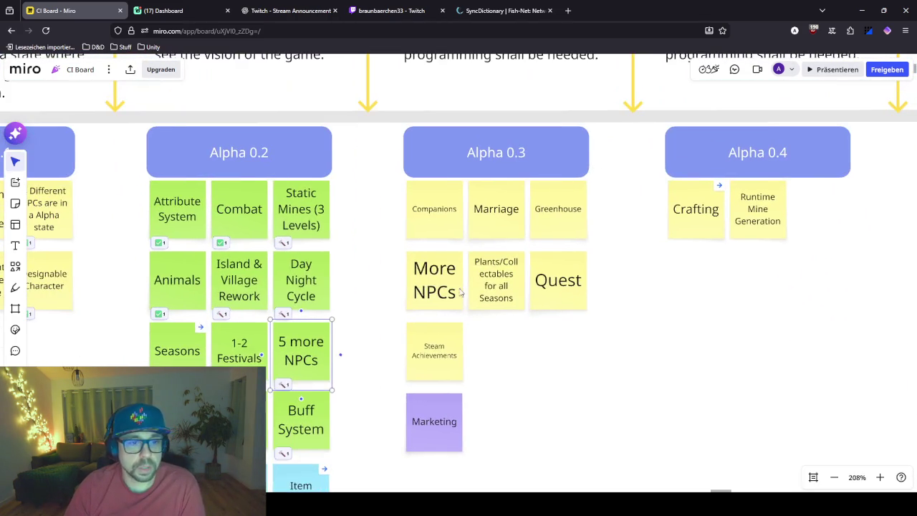
# Step: Duplicate the Steam Achievements note beside it and rename the copy 'Equipment'
pyautogui.click(455, 344)
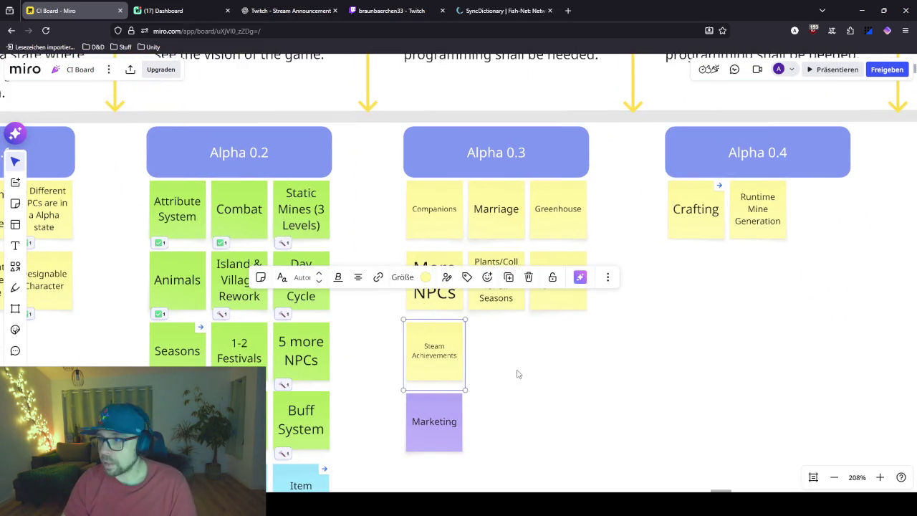
pyautogui.hotkey('ctrl', 'd')
pyautogui.moveTo(528, 358); pyautogui.dragTo(506, 360)
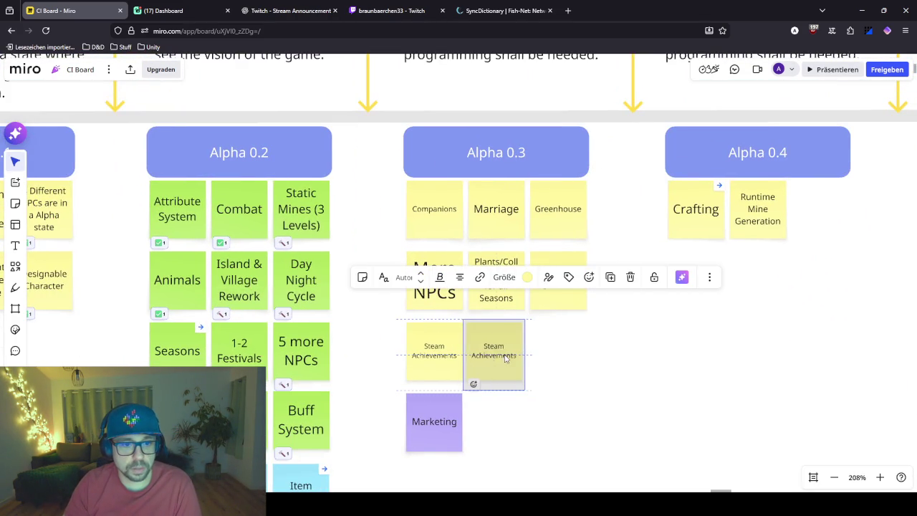
pyautogui.doubleClick(506, 360)
pyautogui.hotkey('ctrl', 'a')
pyautogui.write('Equipment')
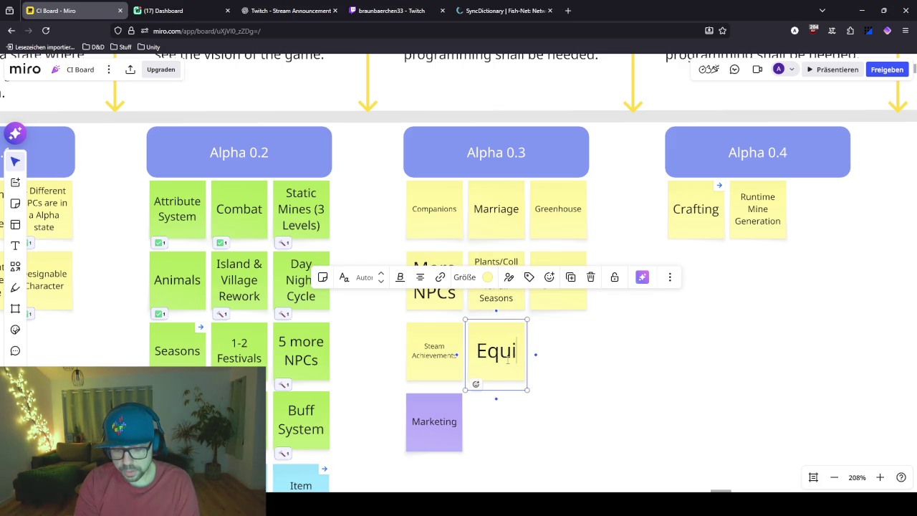
pyautogui.click(592, 380)
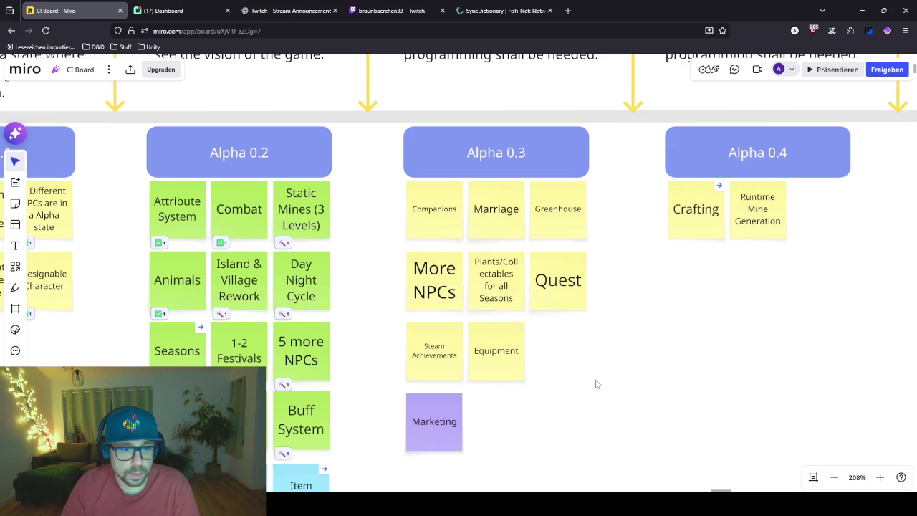
pyautogui.hscroll(5, 583, 348)
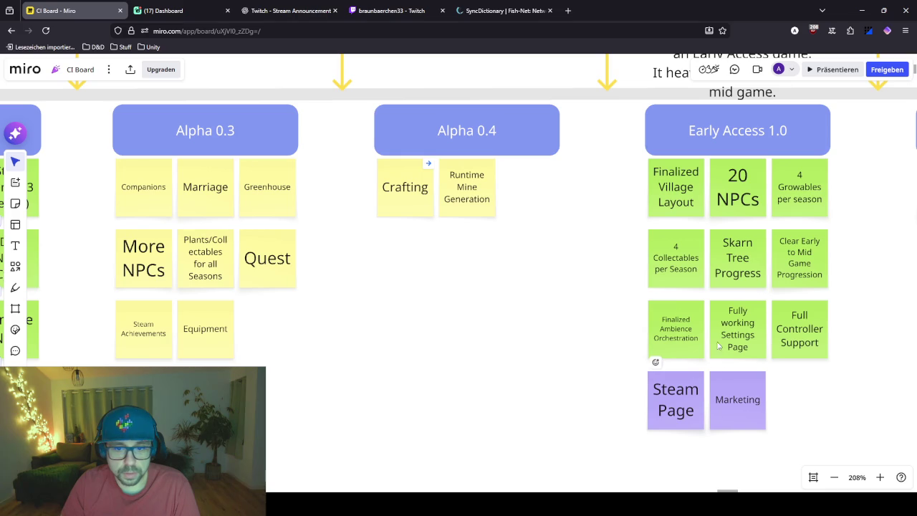
pyautogui.hscroll(1, 566, 294)
pyautogui.hscroll(-4, 491, 303)
# Step: Duplicate the Equipment note to its right and rename the copy 'Skill System'
pyautogui.click(343, 345)
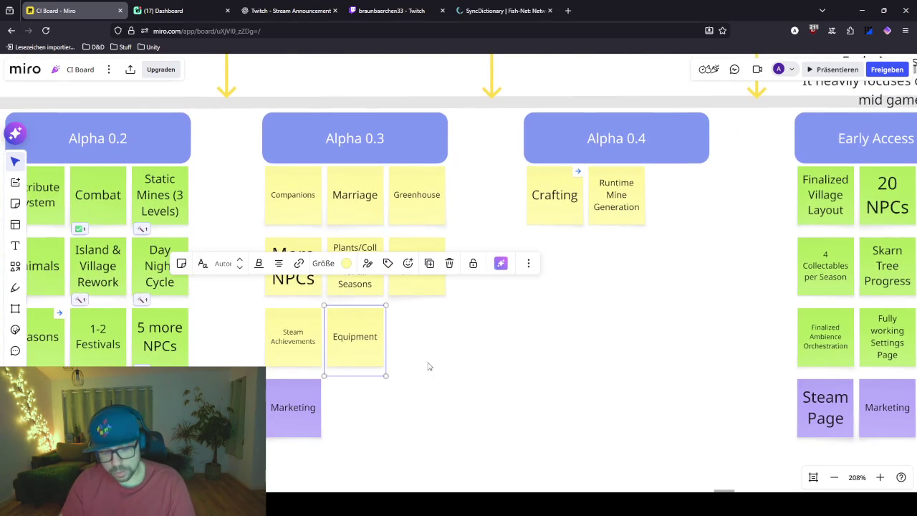
pyautogui.hotkey('ctrl', 'd')
pyautogui.moveTo(447, 352); pyautogui.dragTo(404, 352)
pyautogui.doubleClick(417, 351)
pyautogui.write('Skill Szstem')
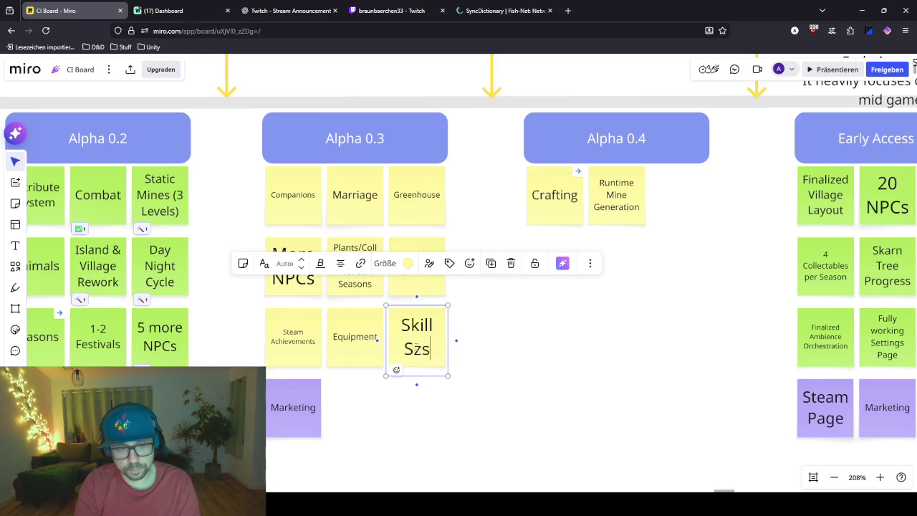
pyautogui.press('BackSpace')
pyautogui.press('BackSpace')
pyautogui.press('BackSpace')
pyautogui.press('BackSpace')
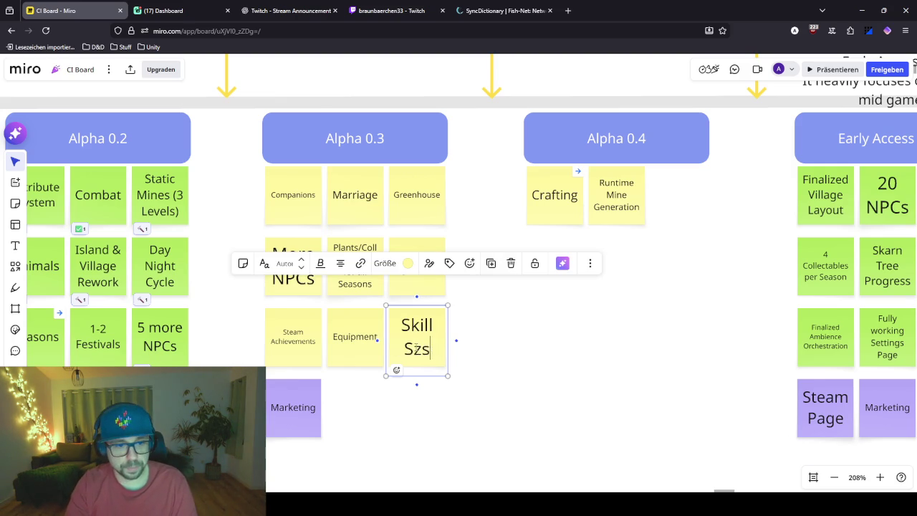
pyautogui.write('ystem')
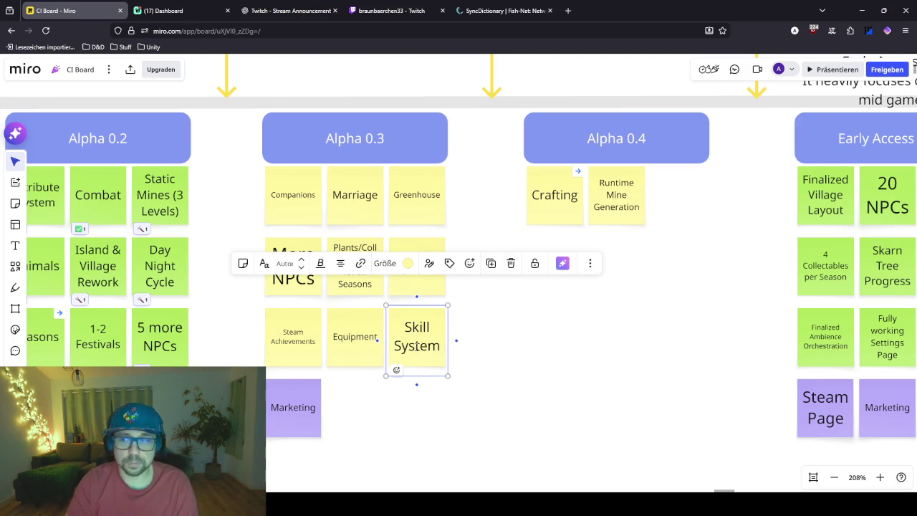
pyautogui.click(487, 362)
pyautogui.click(433, 343)
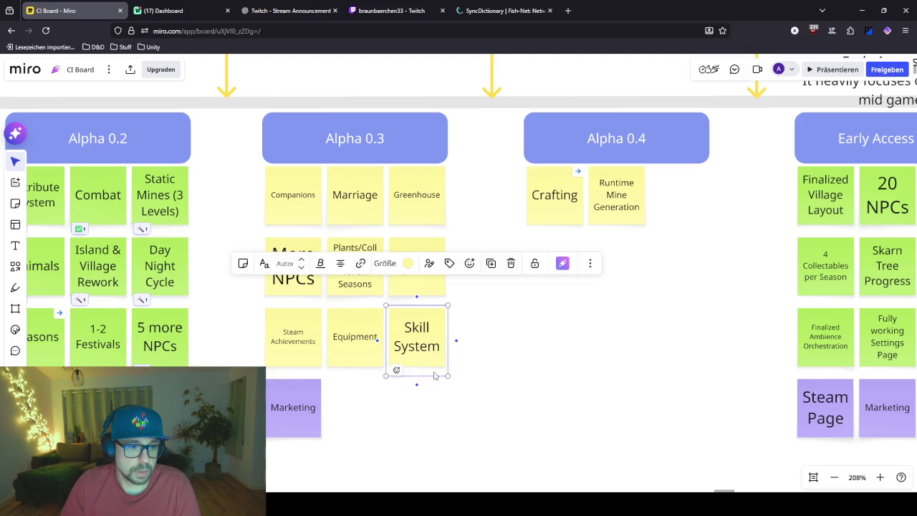
pyautogui.scroll(3, 430, 358)
pyautogui.scroll(1, 459, 380)
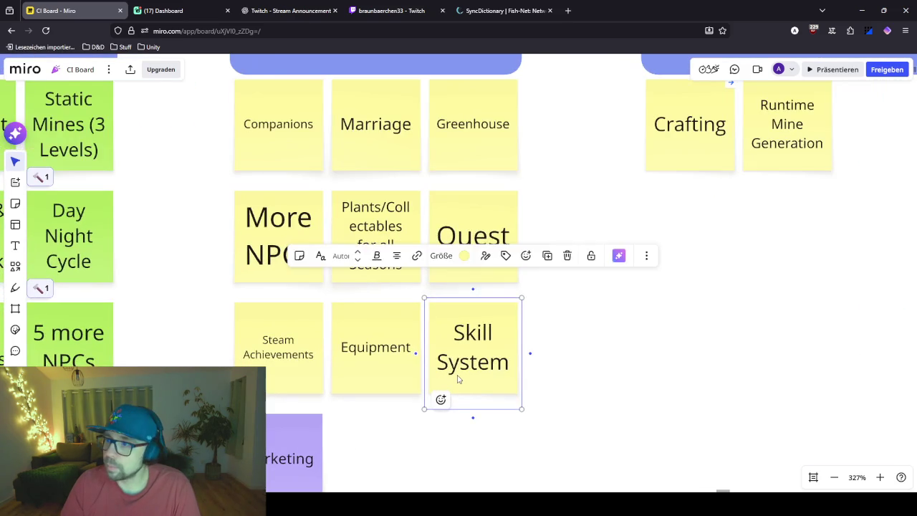
pyautogui.scroll(-1, 459, 380)
pyautogui.click(608, 368)
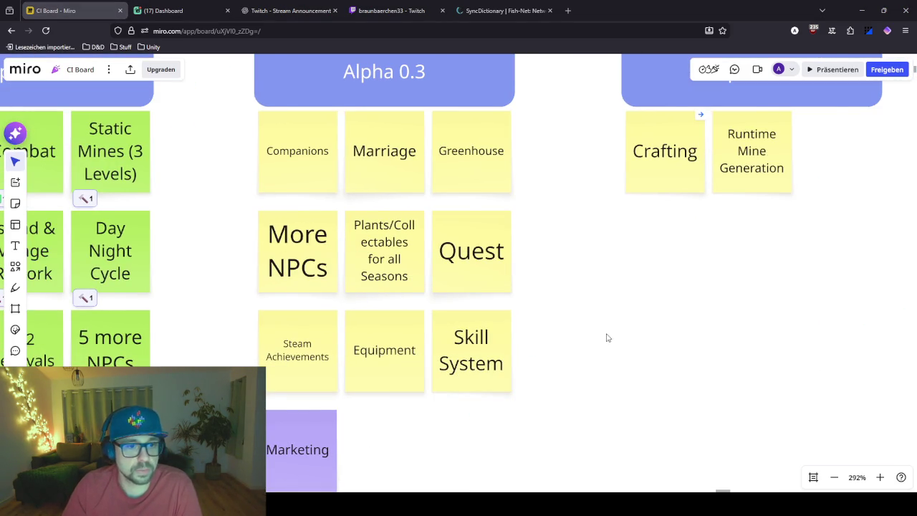
pyautogui.hscroll(-2, 603, 336)
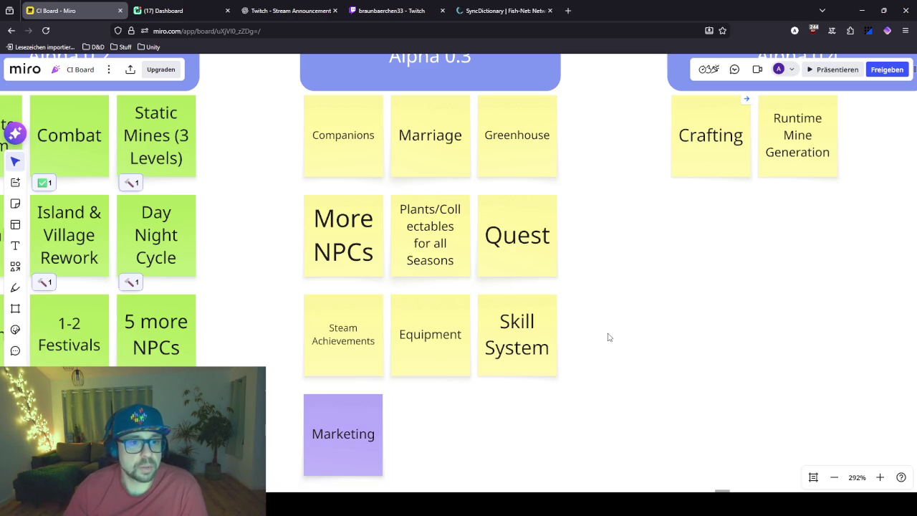
pyautogui.scroll(-2, 645, 419)
pyautogui.scroll(-2, 667, 303)
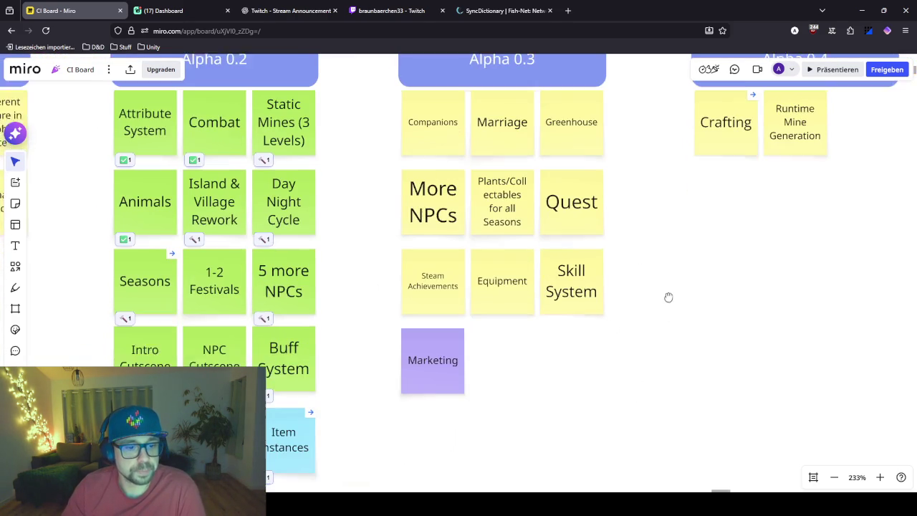
pyautogui.scroll(-2, 684, 297)
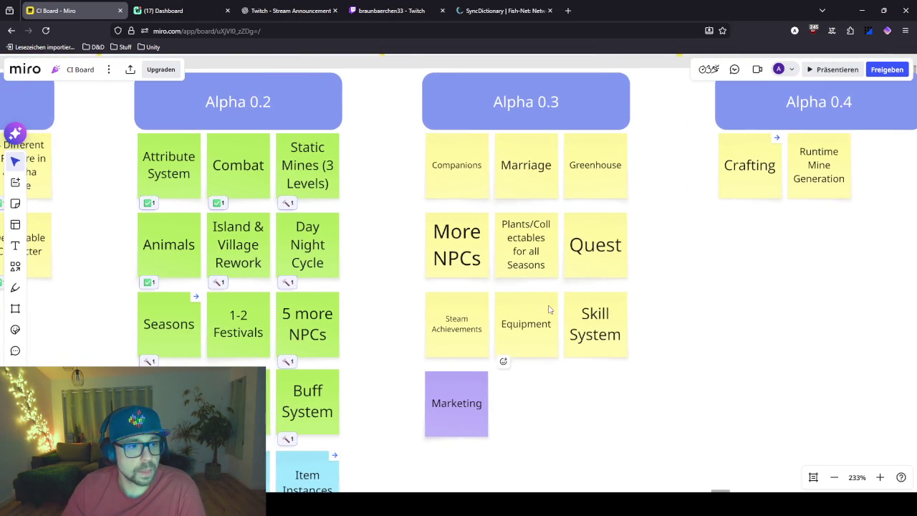
pyautogui.scroll(-2, 549, 309)
pyautogui.scroll(-2, 549, 310)
pyautogui.hscroll(-3, 549, 309)
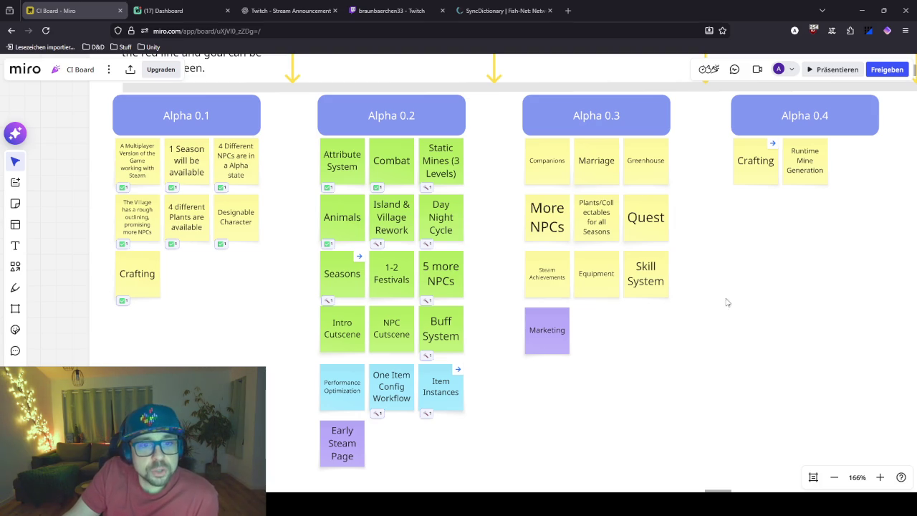
pyautogui.scroll(-2, 730, 324)
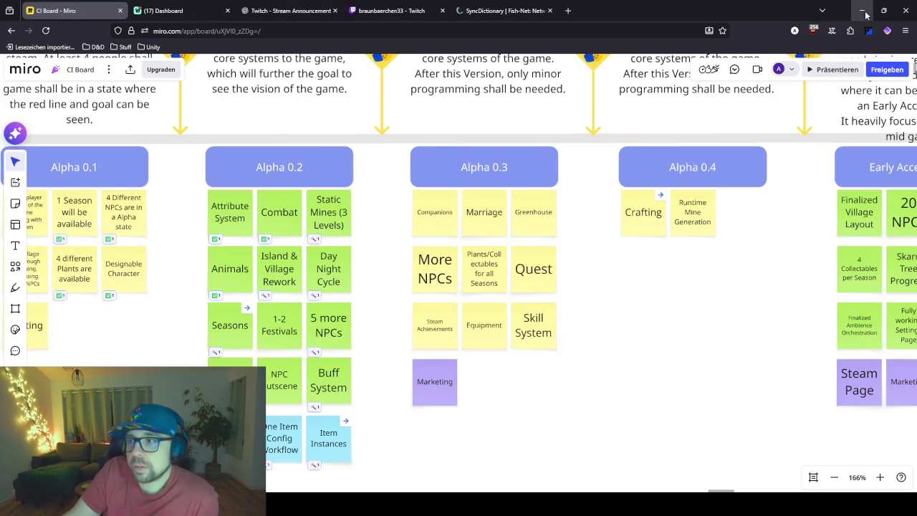
# Step: Minimize the browser and switch to Unity, showing the Rusty Axe's 2 Stamina consumption
pyautogui.click(863, 11)
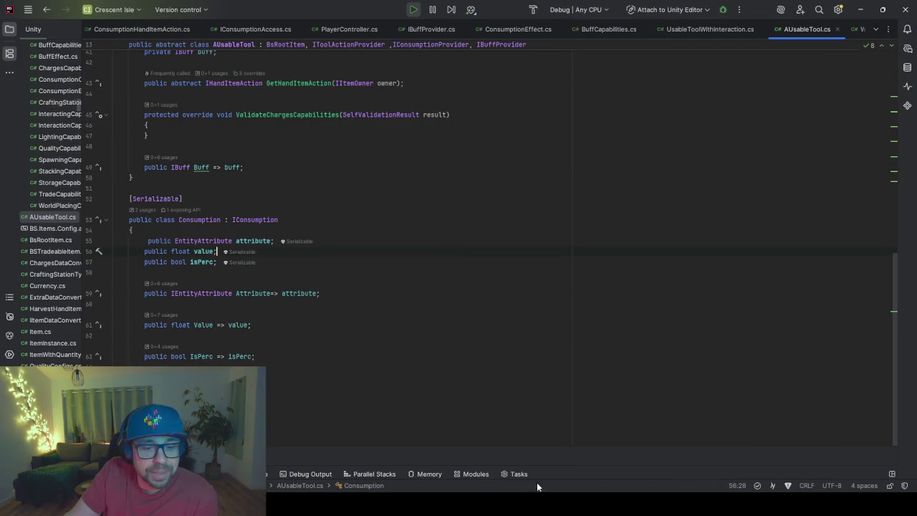
pyautogui.hotkey('alt', 'Tab')
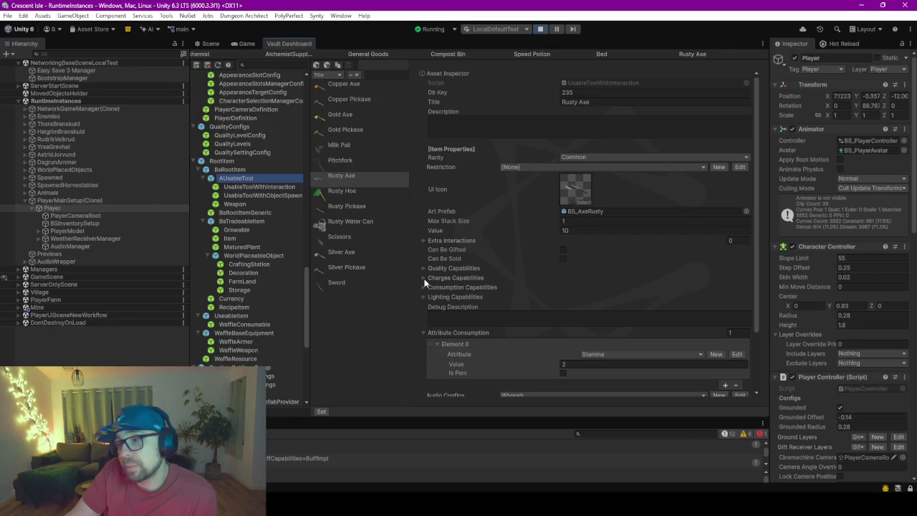